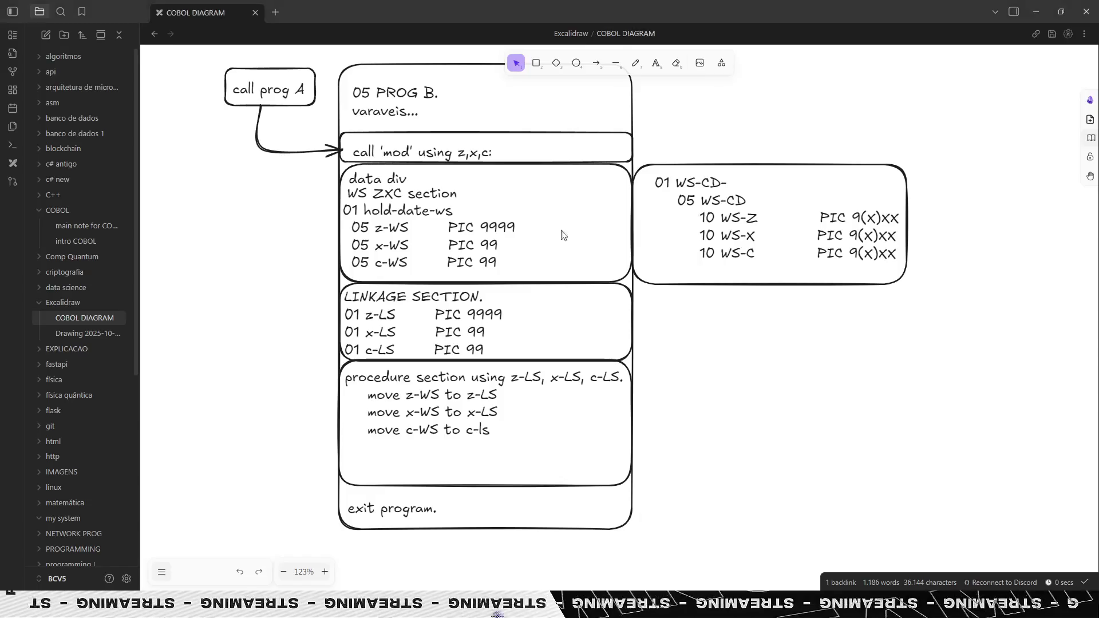
- Resize the Obsidian window, hide the file list, then enlarge the diagram window again
left_click(1063, 12)
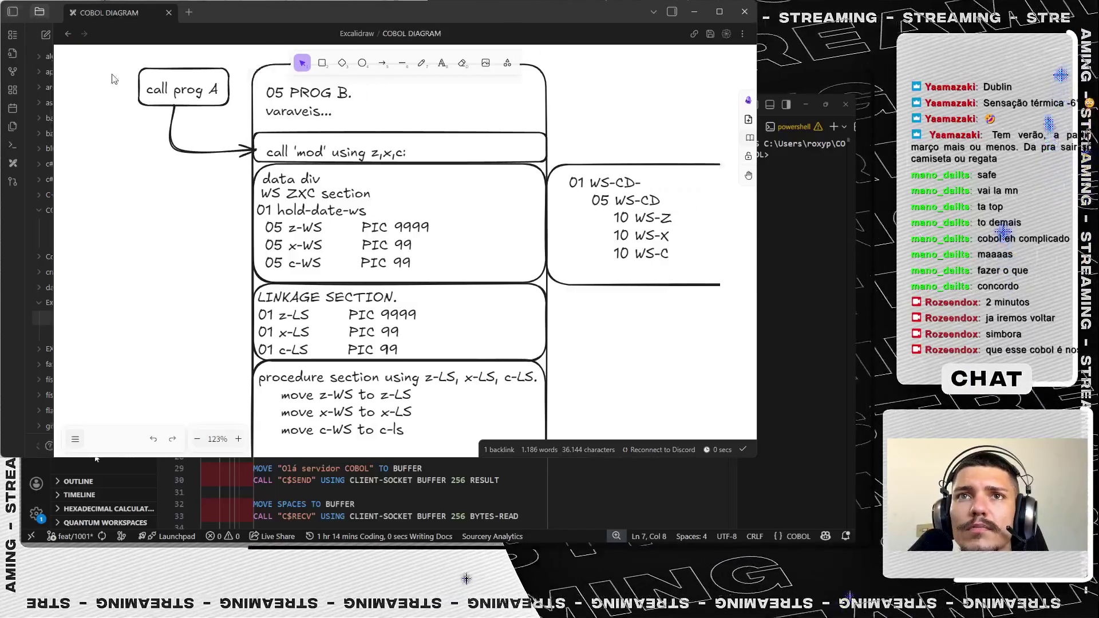
left_click(40, 16)
scroll(421, 206, "down", 3)
scroll(567, 284, "down", 2, "ctrl")
scroll(550, 275, "down", 2, "ctrl")
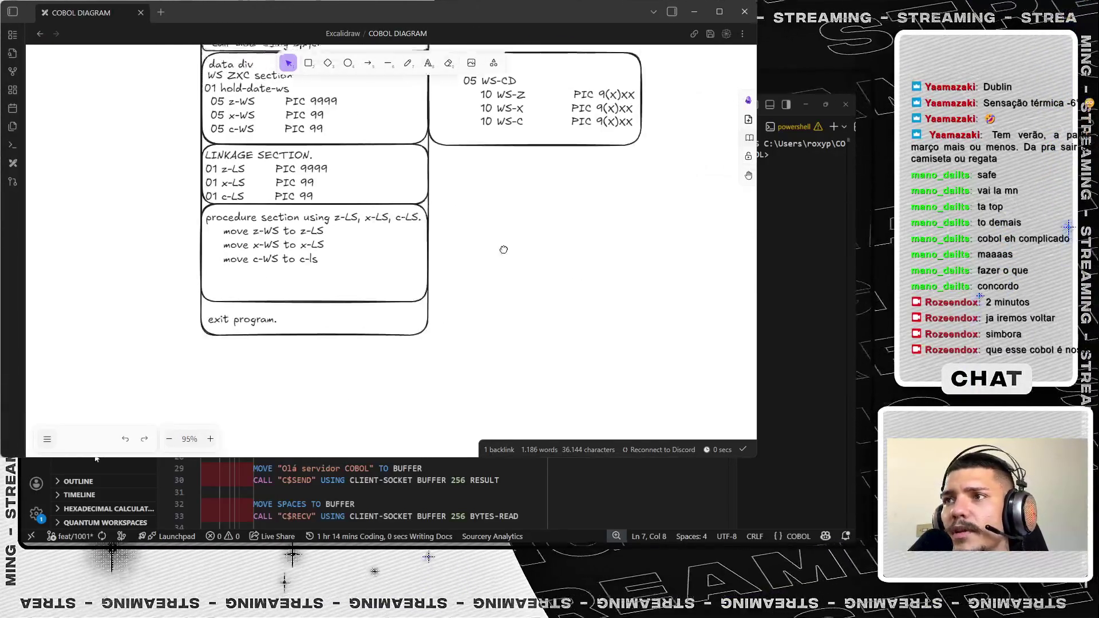
scroll(504, 245, "down", 2, "ctrl")
scroll(470, 224, "down", 2, "ctrl")
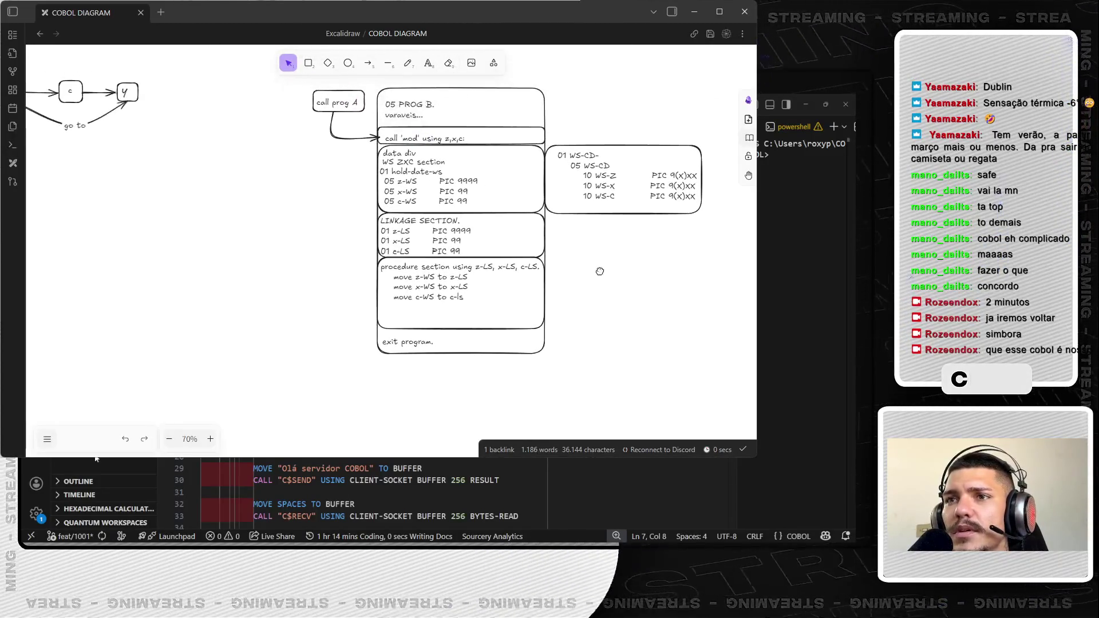
scroll(598, 273, "left", 3)
scroll(581, 277, "left", 3)
scroll(518, 240, "left", 3)
scroll(417, 229, "up", 3, "ctrl")
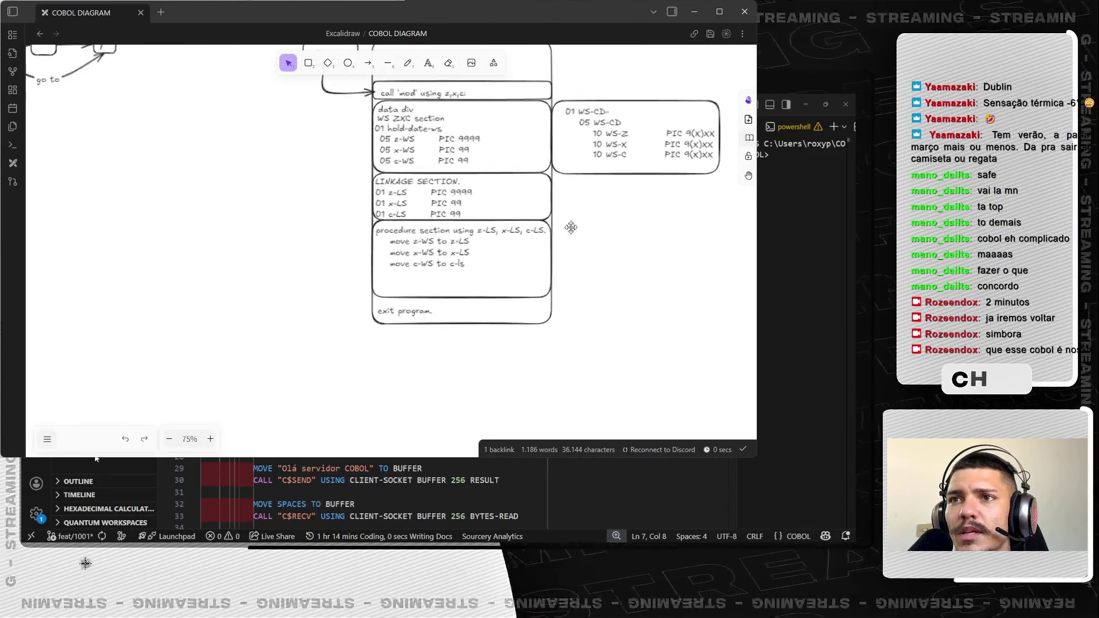
scroll(581, 309, "up", 2)
scroll(583, 311, "up", 2, "ctrl")
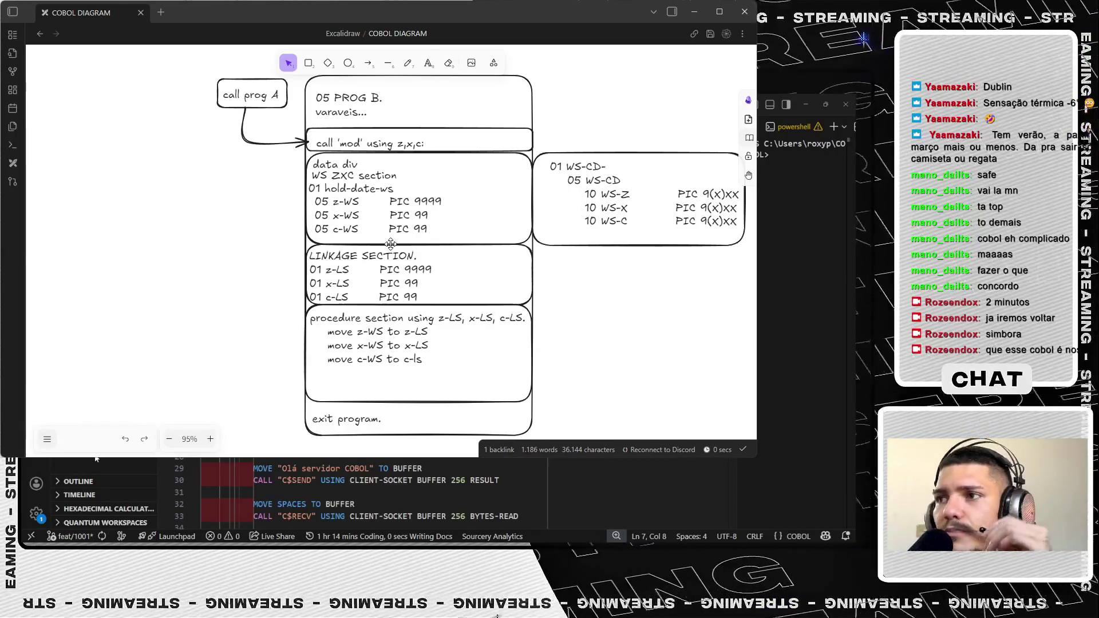
scroll(393, 233, "down", 3)
scroll(393, 233, "up", 3)
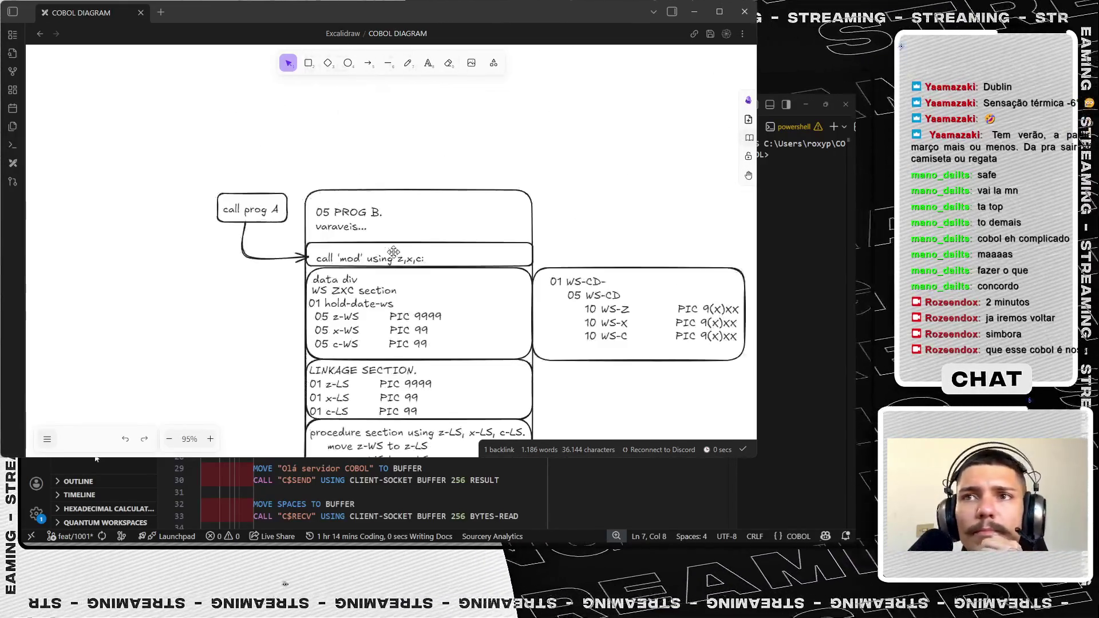
scroll(393, 233, "down", 2)
scroll(249, 283, "left", 2)
scroll(443, 232, "down", 3)
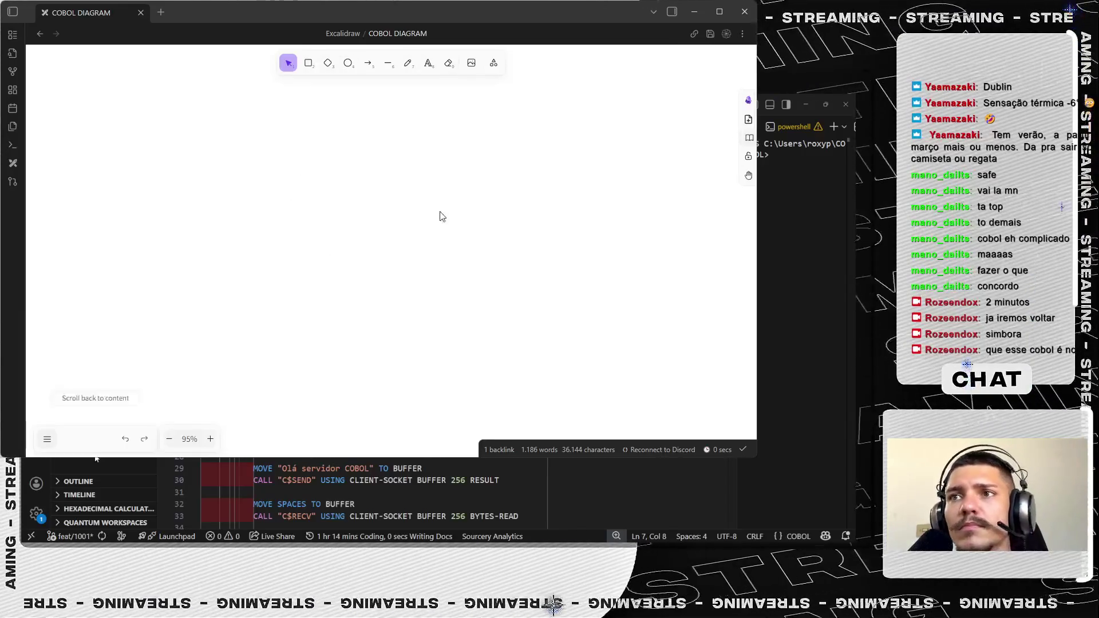
scroll(363, 275, "up", 3)
scroll(347, 273, "up", 3)
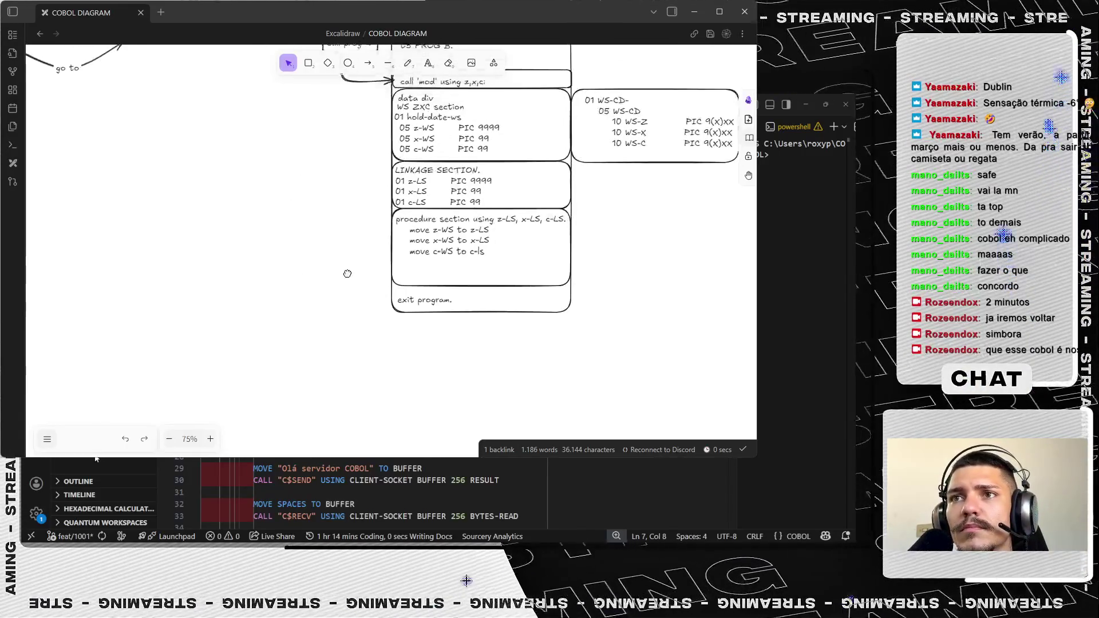
scroll(355, 304, "up", 2)
scroll(367, 334, "up", 2)
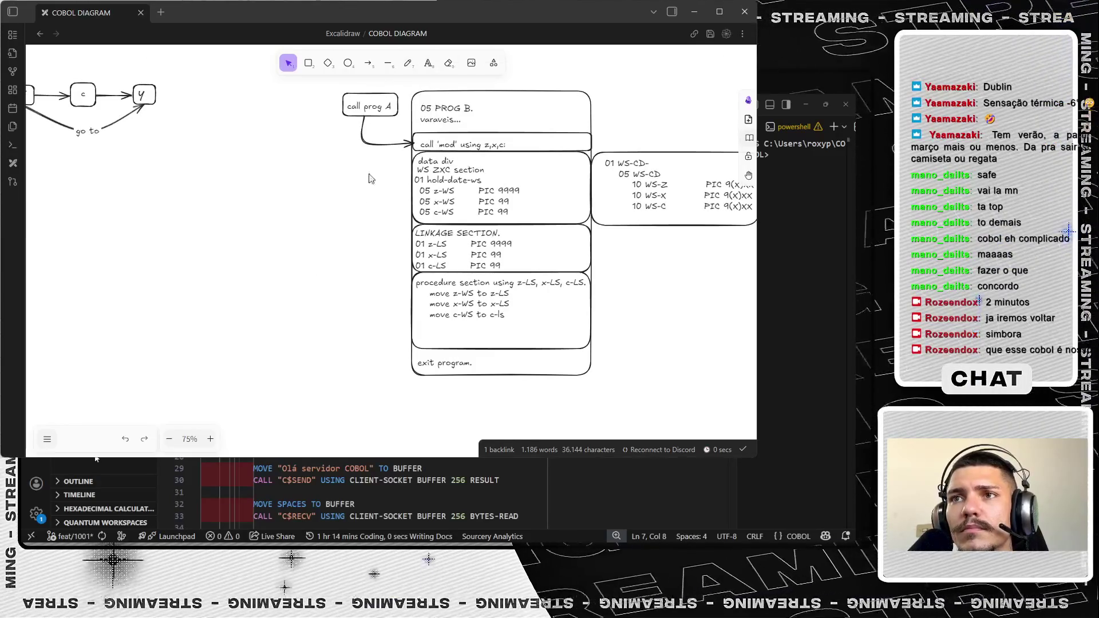
scroll(249, 266, "left", 3)
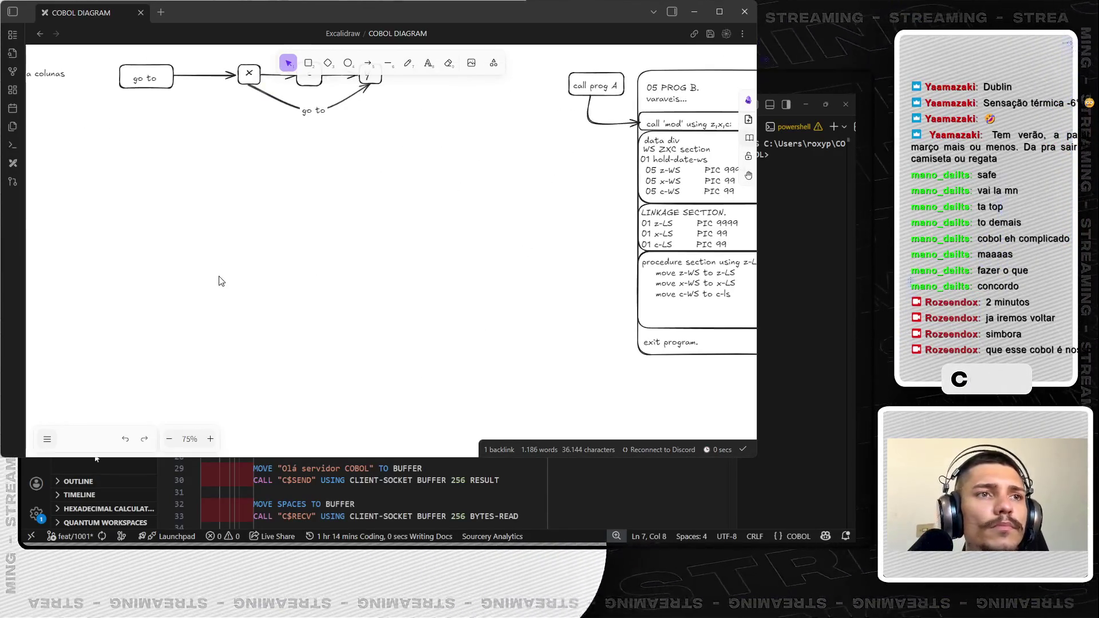
scroll(448, 267, "left", 3)
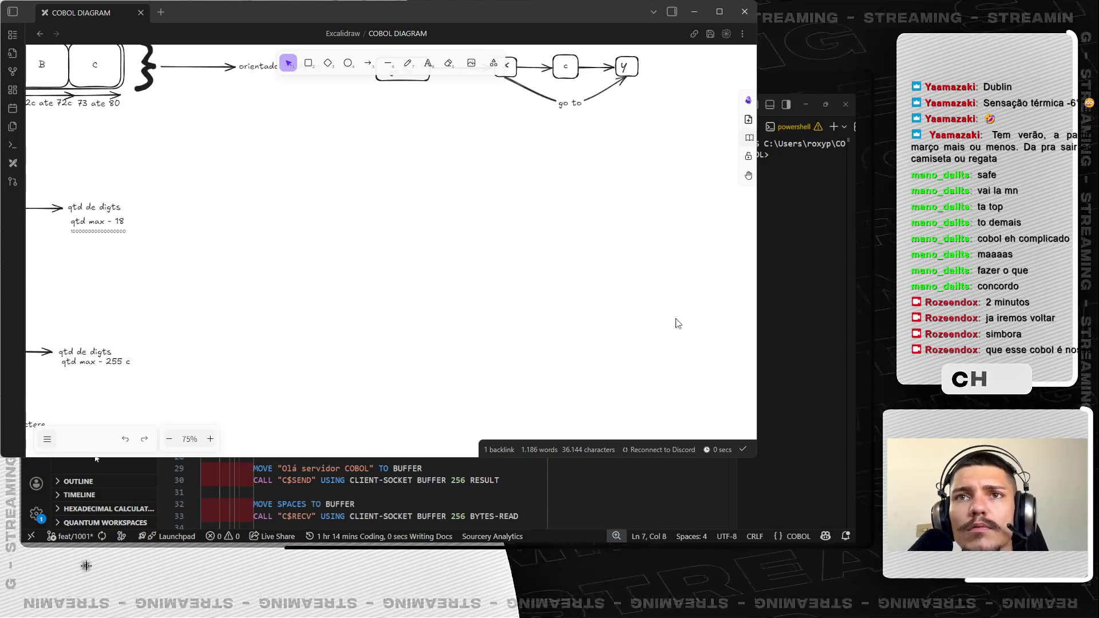
scroll(674, 323, "left", 3)
scroll(469, 355, "up", 1)
scroll(469, 355, "up", 1)
scroll(469, 354, "up", 1)
scroll(470, 355, "up", 3)
scroll(503, 369, "down", 1)
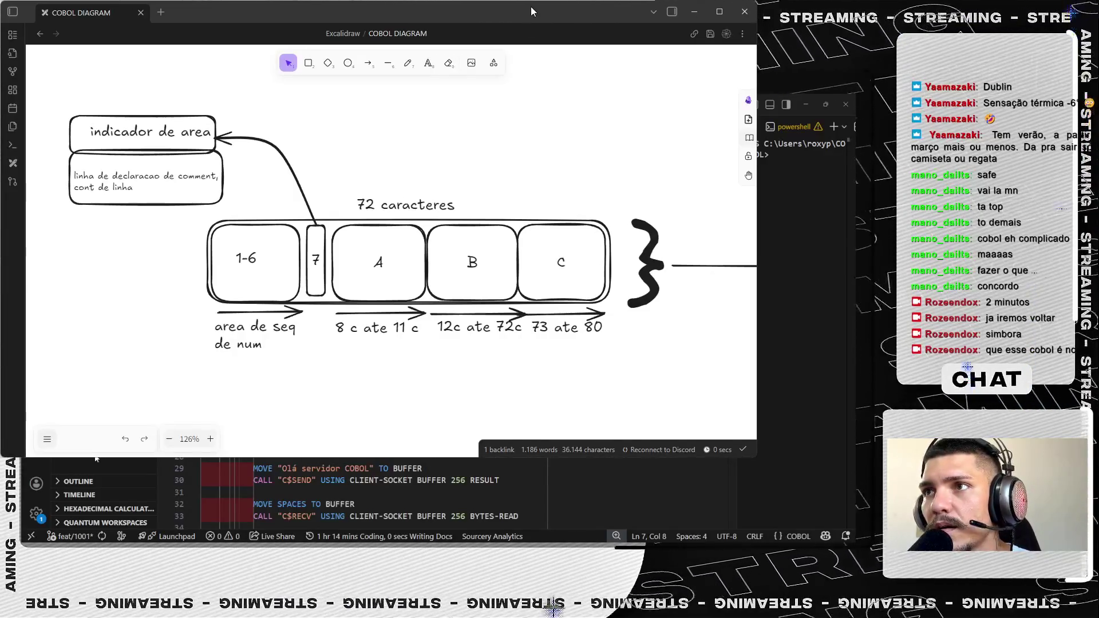
left_click(719, 12)
left_click(1033, 13)
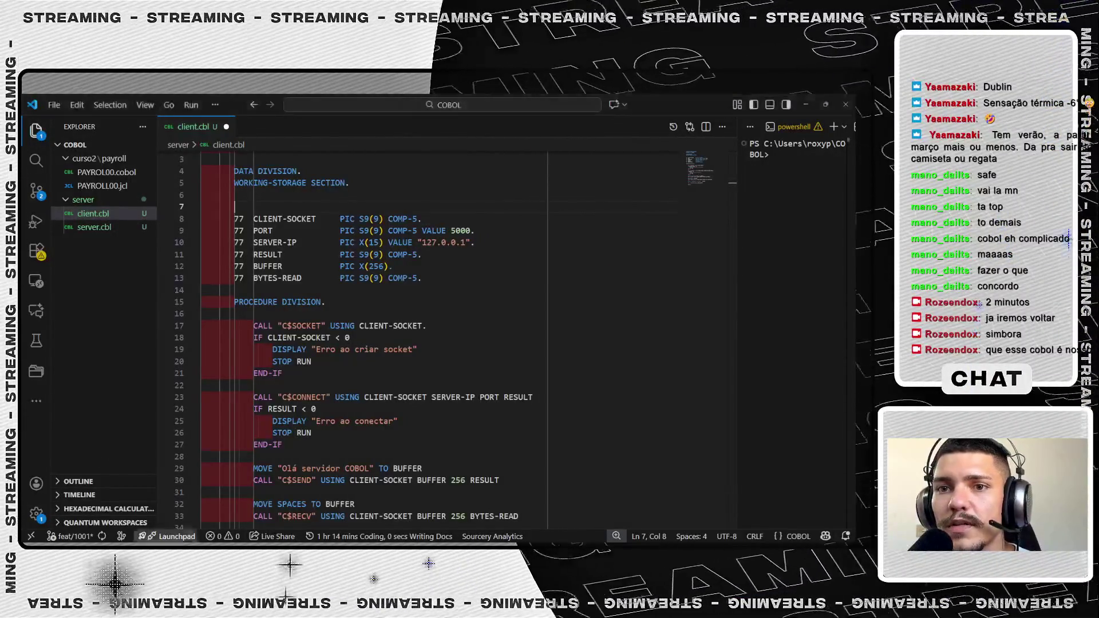
left_click_drag(201, 161, 217, 280)
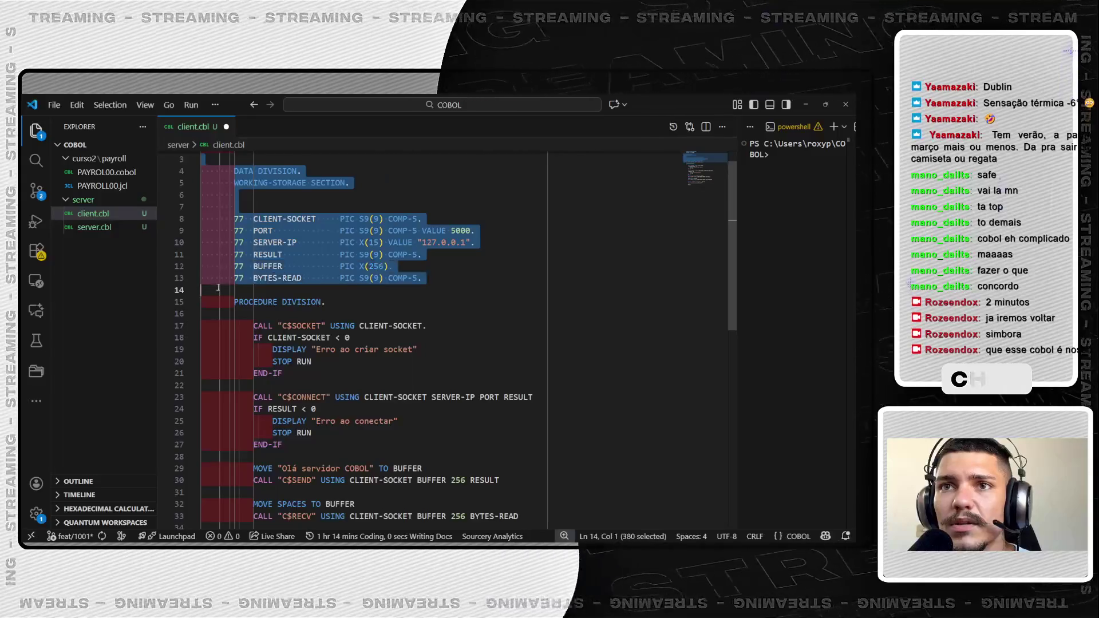
scroll(217, 283, "down", 2)
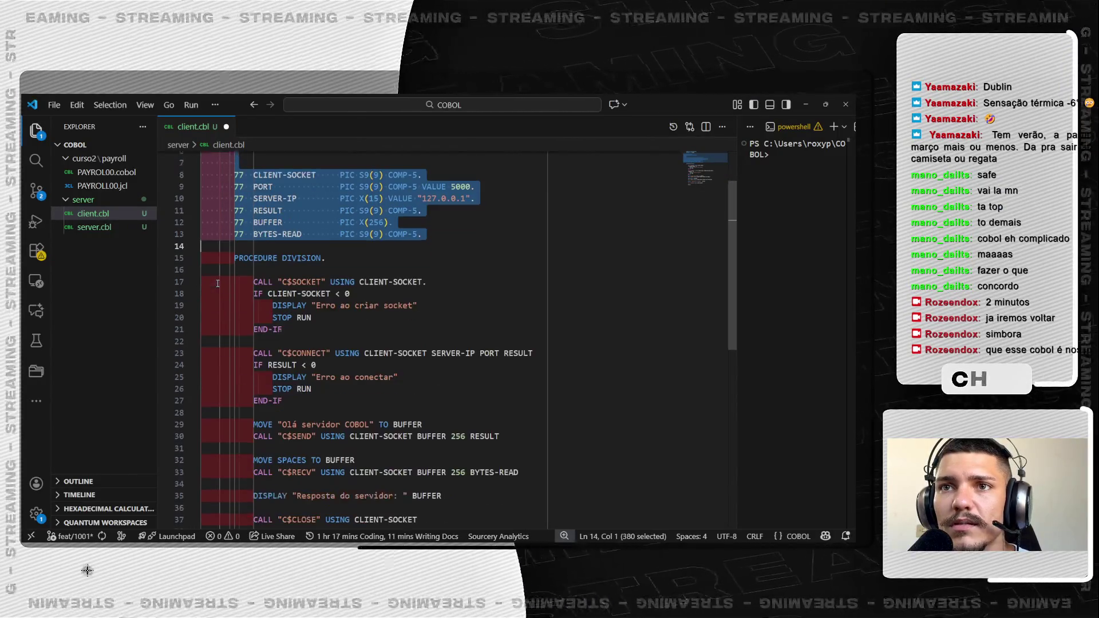
scroll(217, 283, "down", 2)
scroll(217, 282, "down", 2)
scroll(217, 283, "down", 3)
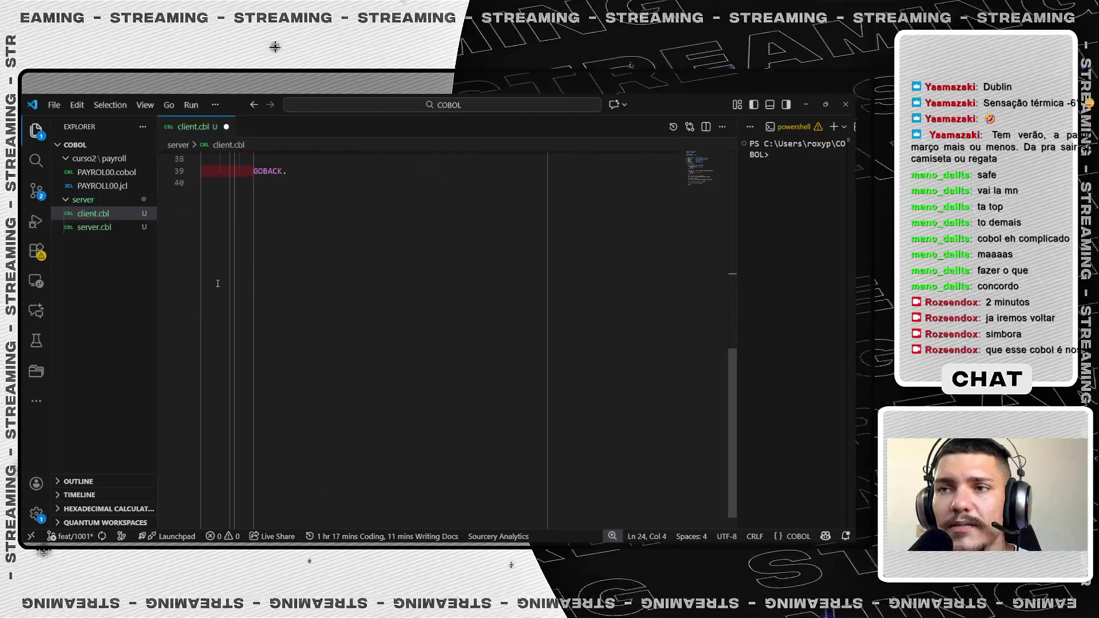
scroll(218, 283, "up", 4)
scroll(217, 282, "up", 5)
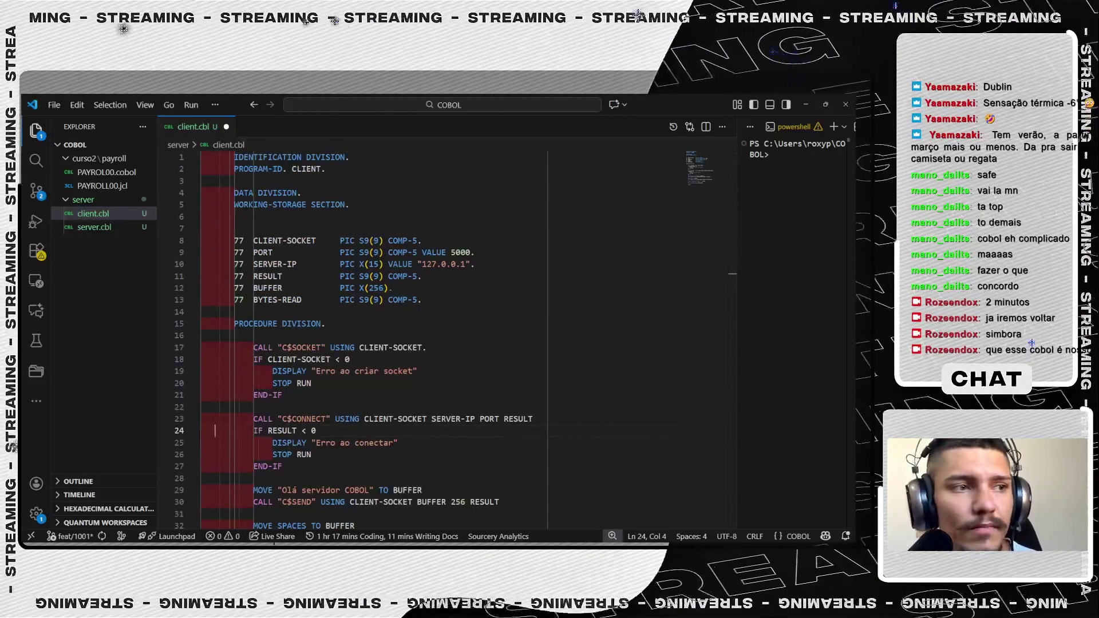
key("alt+Tab")
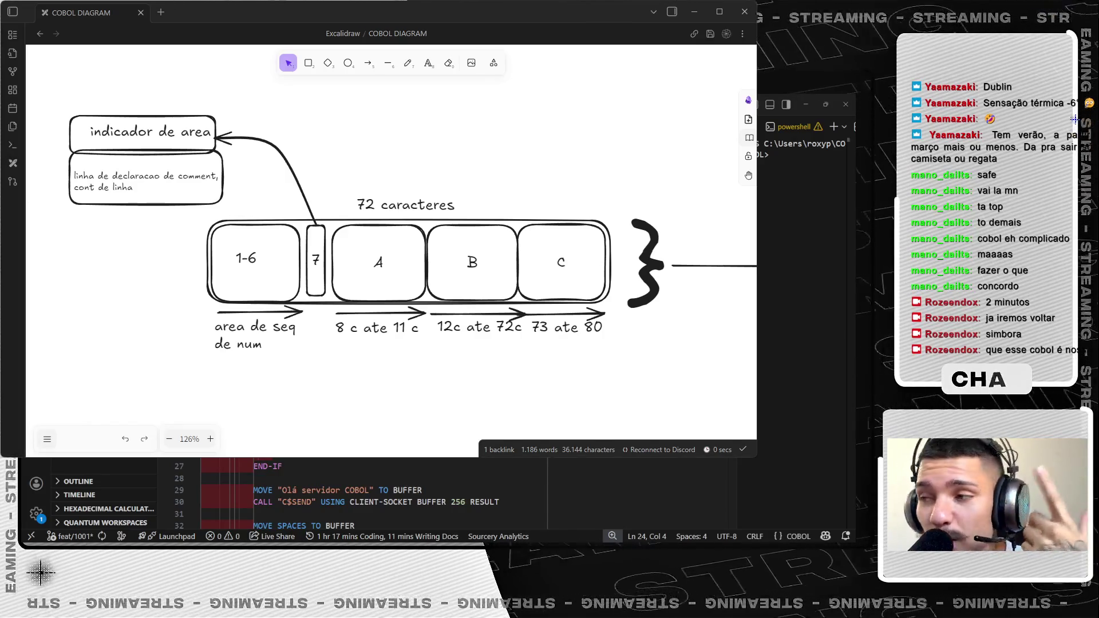
- Focus the line-layout canvas and select the Arrow tool
left_click(265, 290)
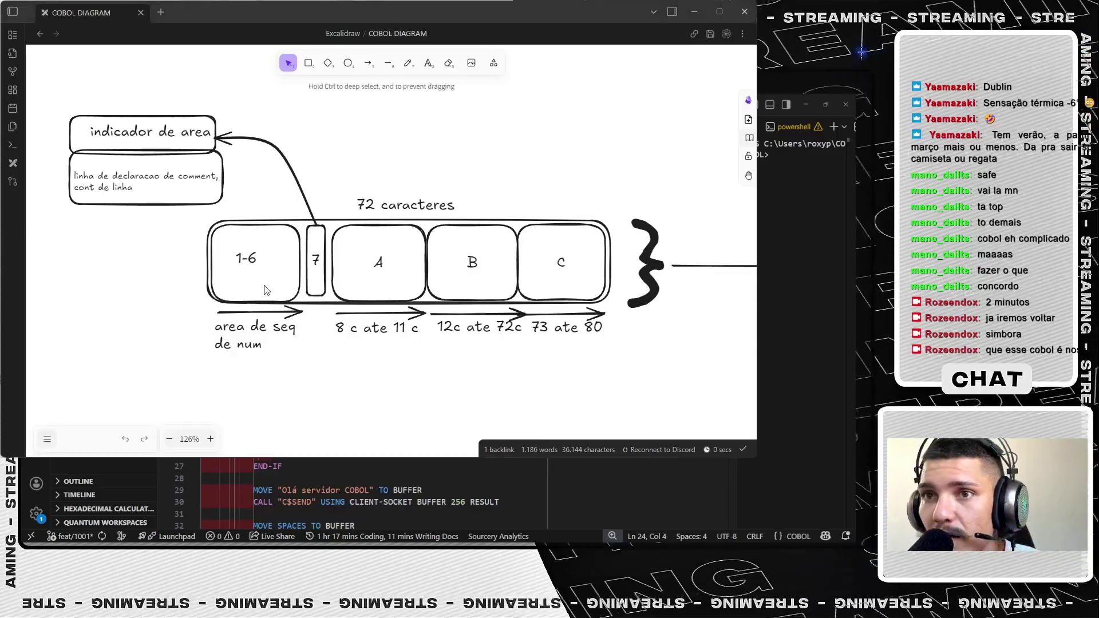
scroll(256, 267, "up", 2)
scroll(253, 286, "up", 3)
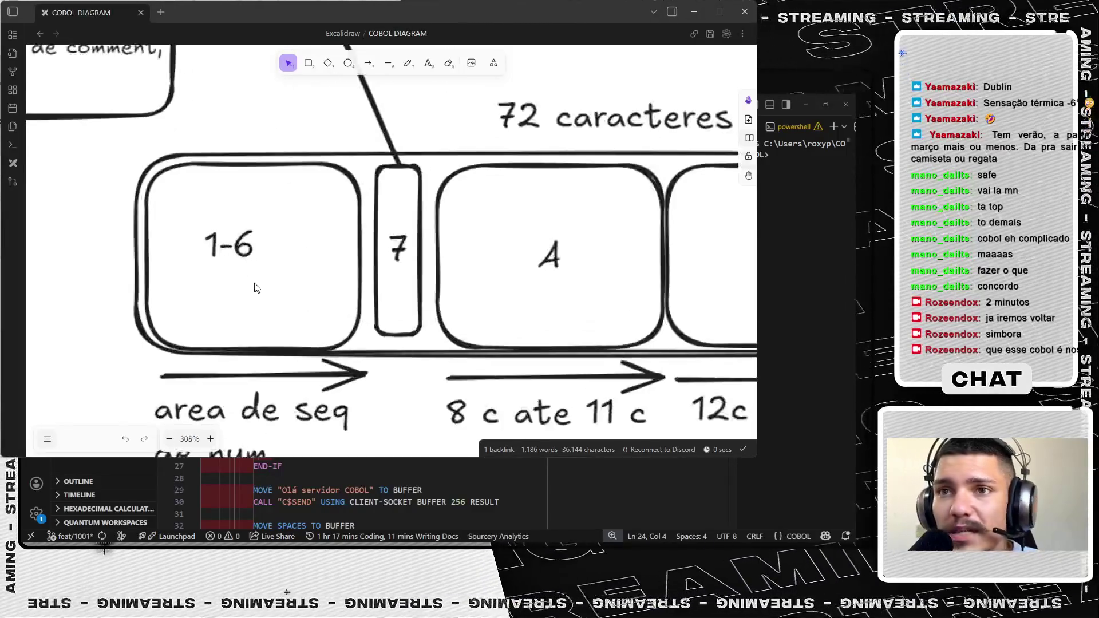
scroll(237, 298, "up", 2)
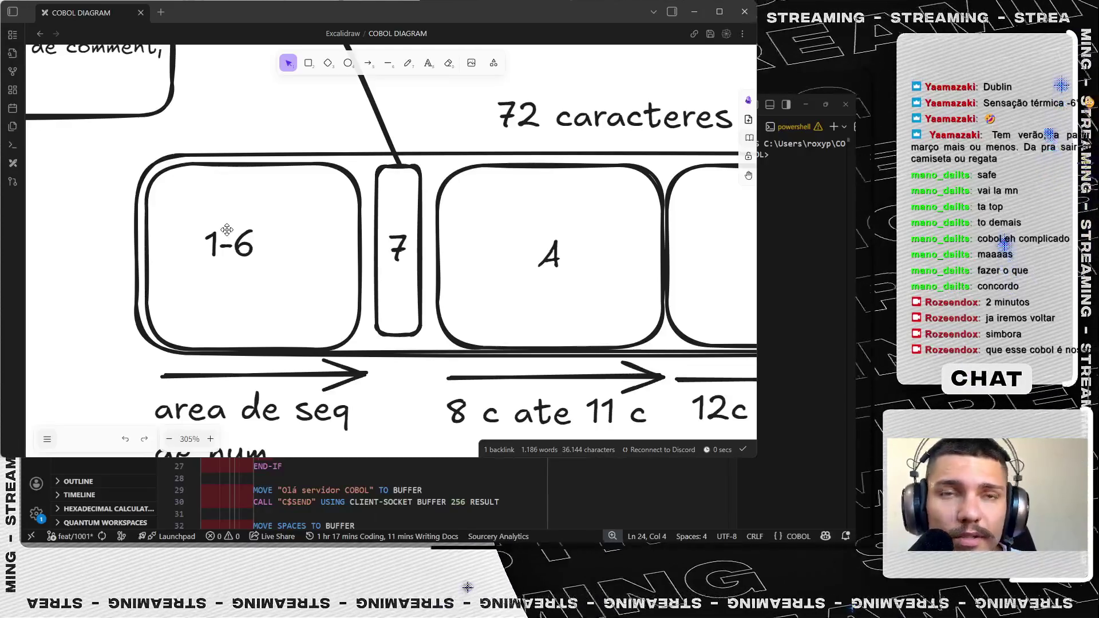
scroll(220, 223, "down", 3)
scroll(219, 216, "down", 1)
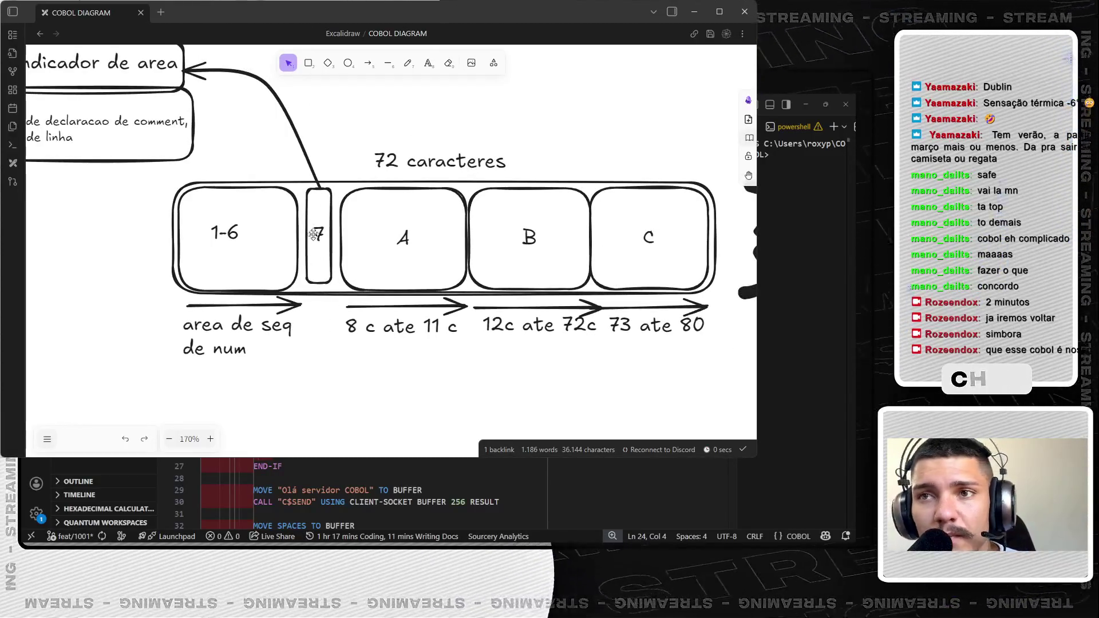
scroll(365, 209, "up", 2)
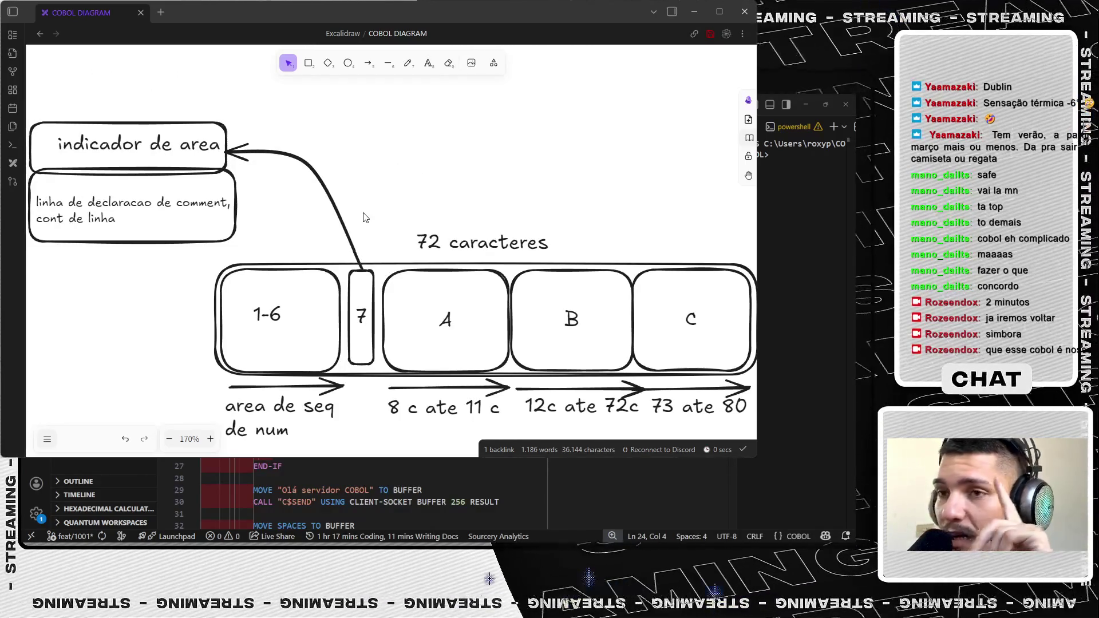
scroll(404, 123, "down", 1)
left_click(367, 63)
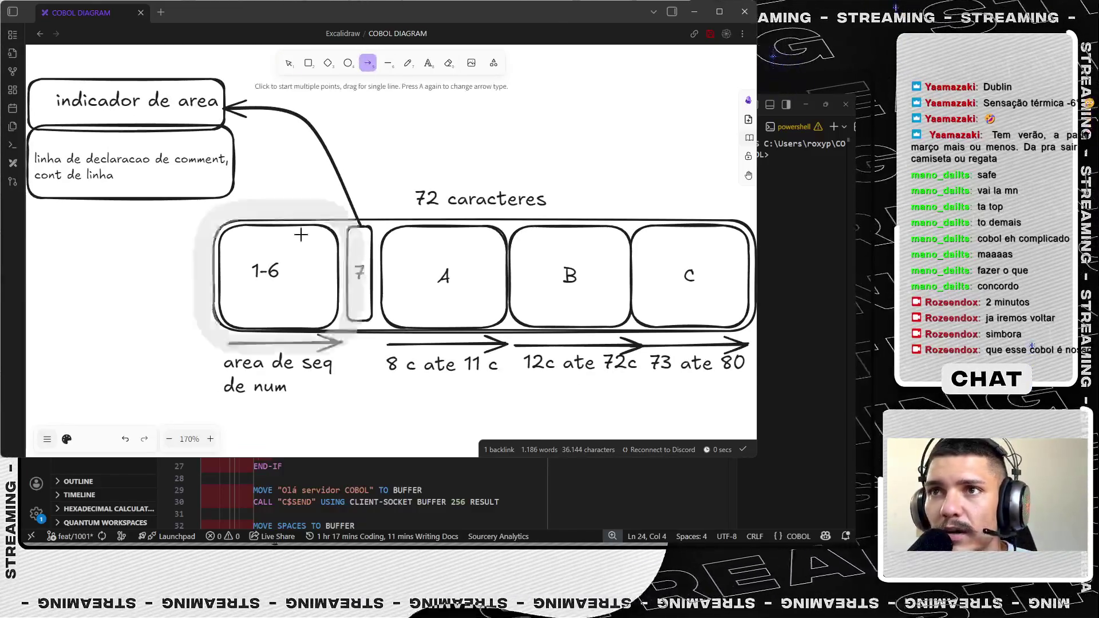
- Add an arrow down from box 7 to a box listing the comment, line-break and end-of-line indicators
left_click_drag(359, 313, 361, 439)
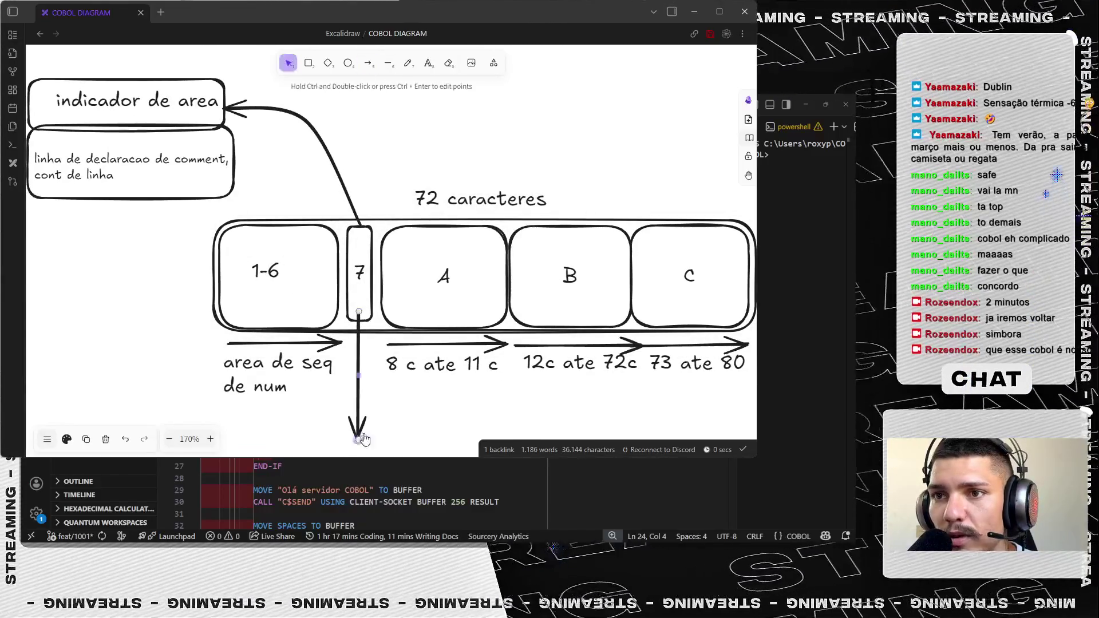
scroll(357, 395, "down", 2)
key("d")
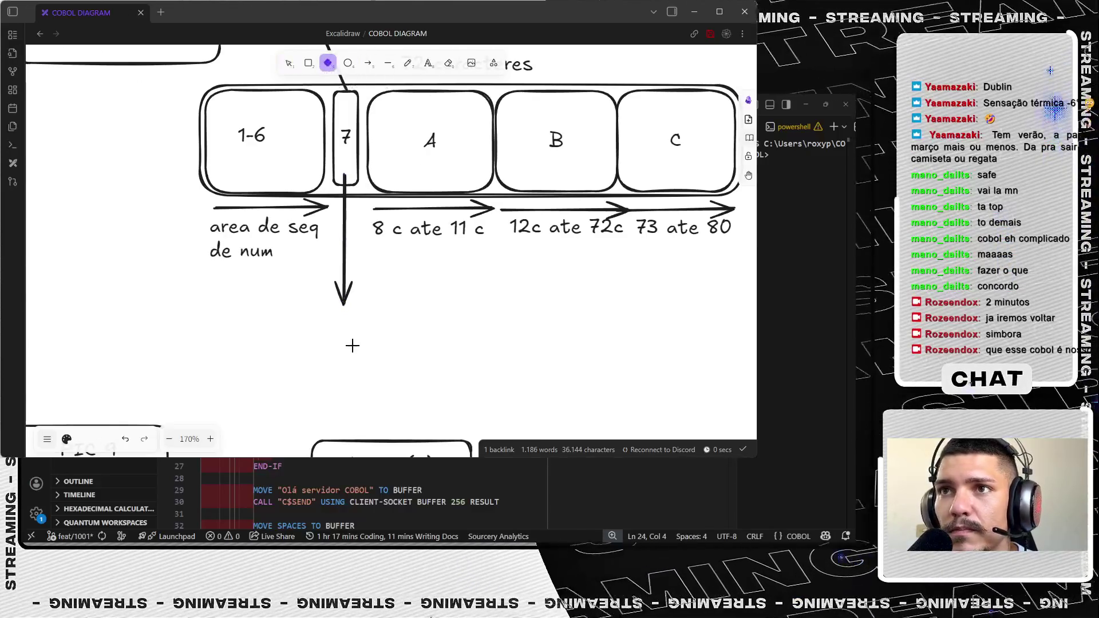
scroll(352, 346, "down", 2)
key("r")
left_click_drag(294, 138, 464, 197)
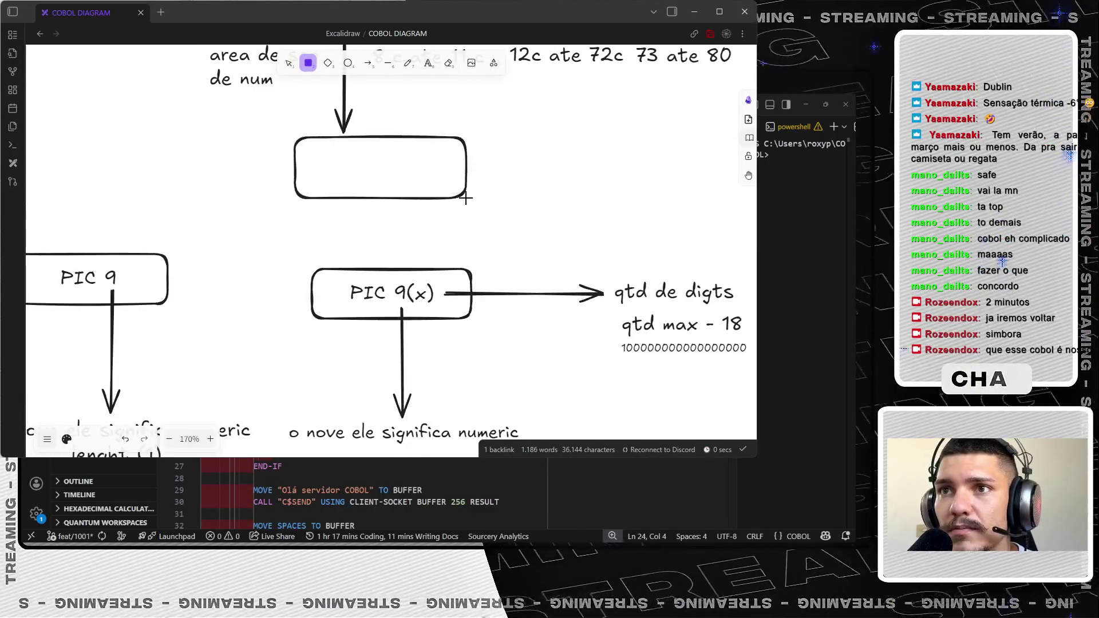
scroll(400, 222, "up", 2)
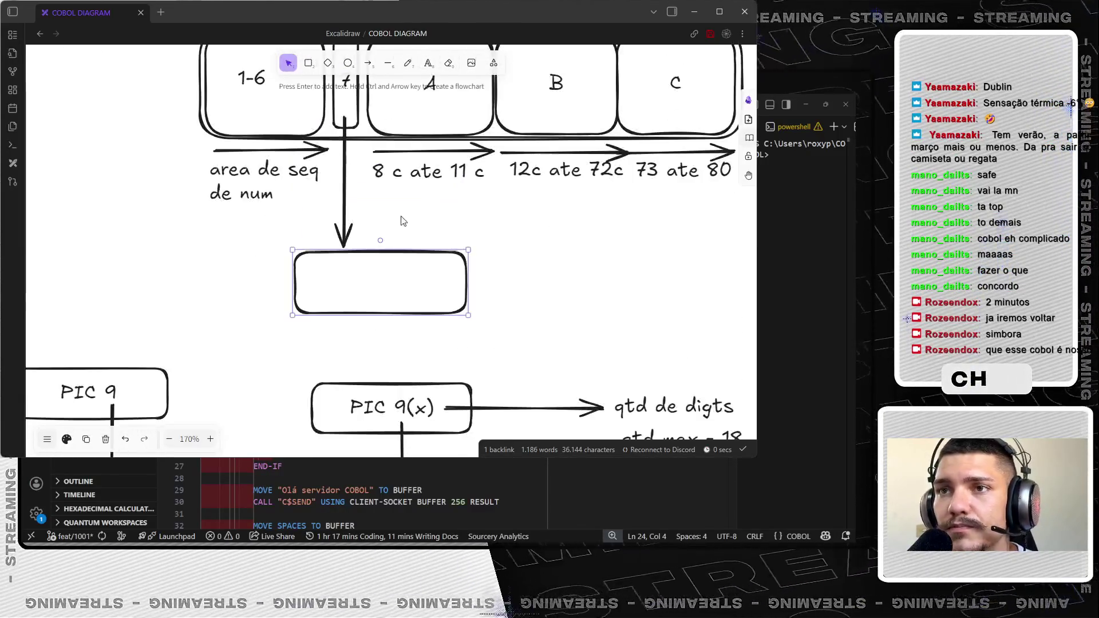
double_click(326, 279)
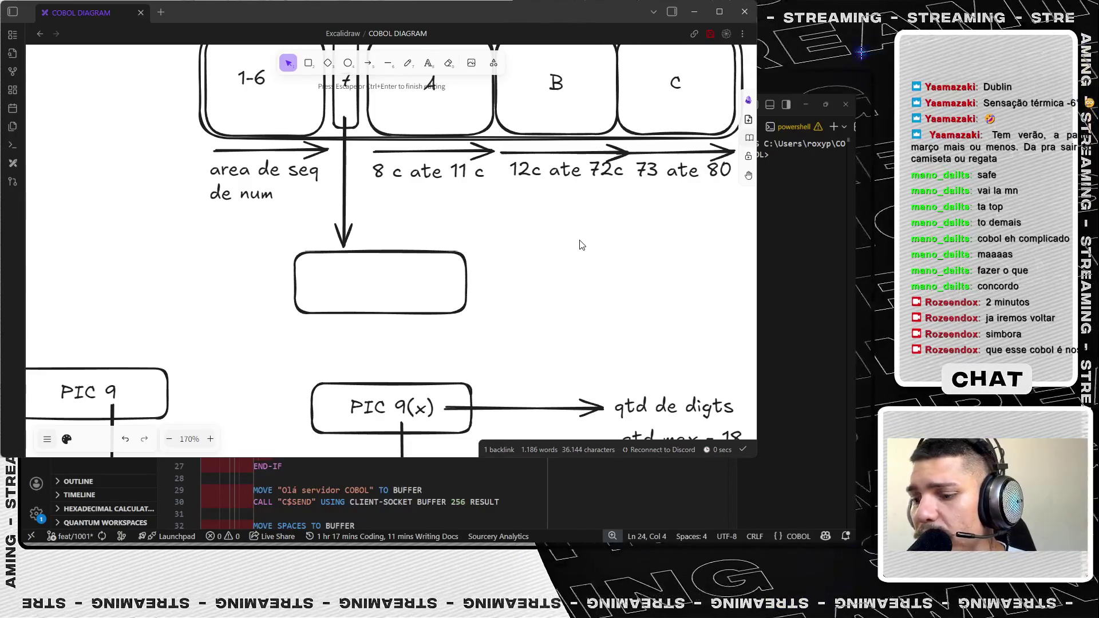
type("quedbr")
key("BackSpace")
key("BackSpace")
key("BackSpace")
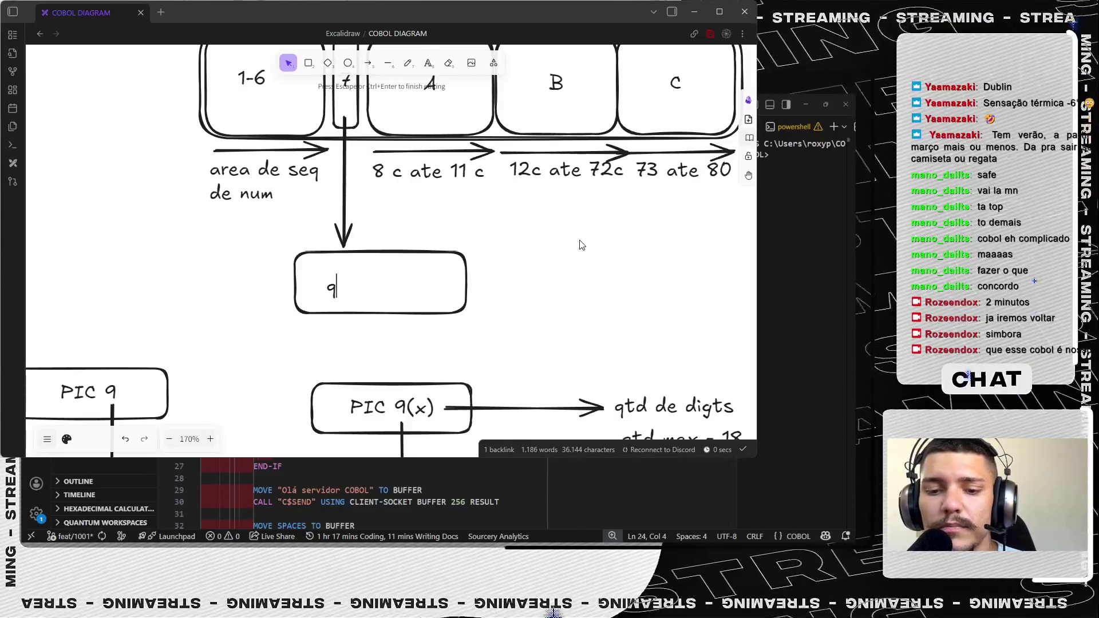
type("ind")
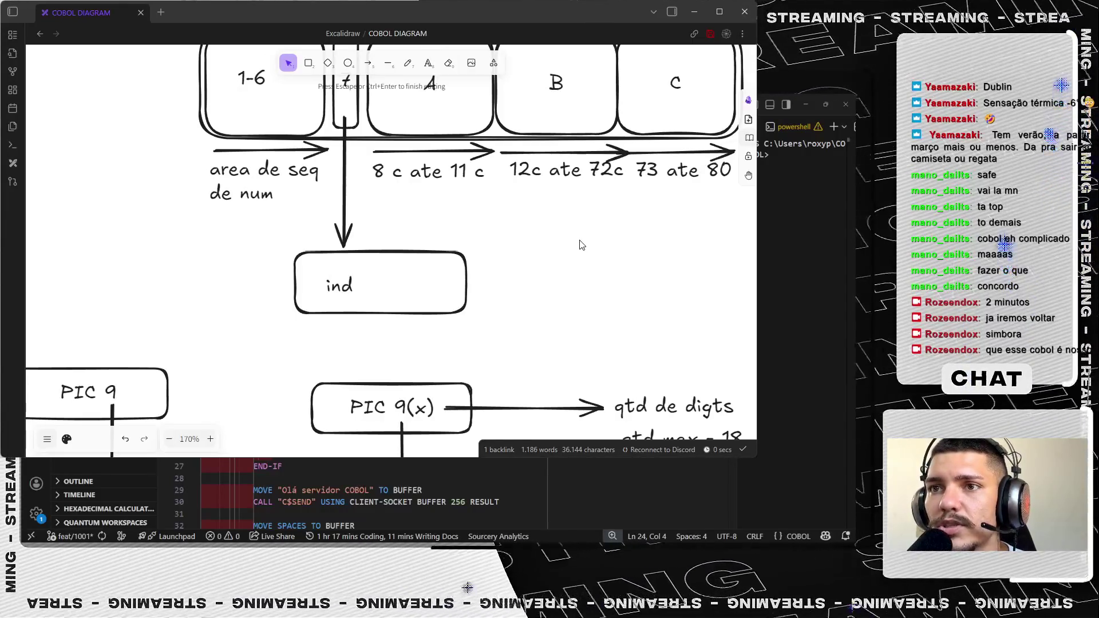
type("icativo de come")
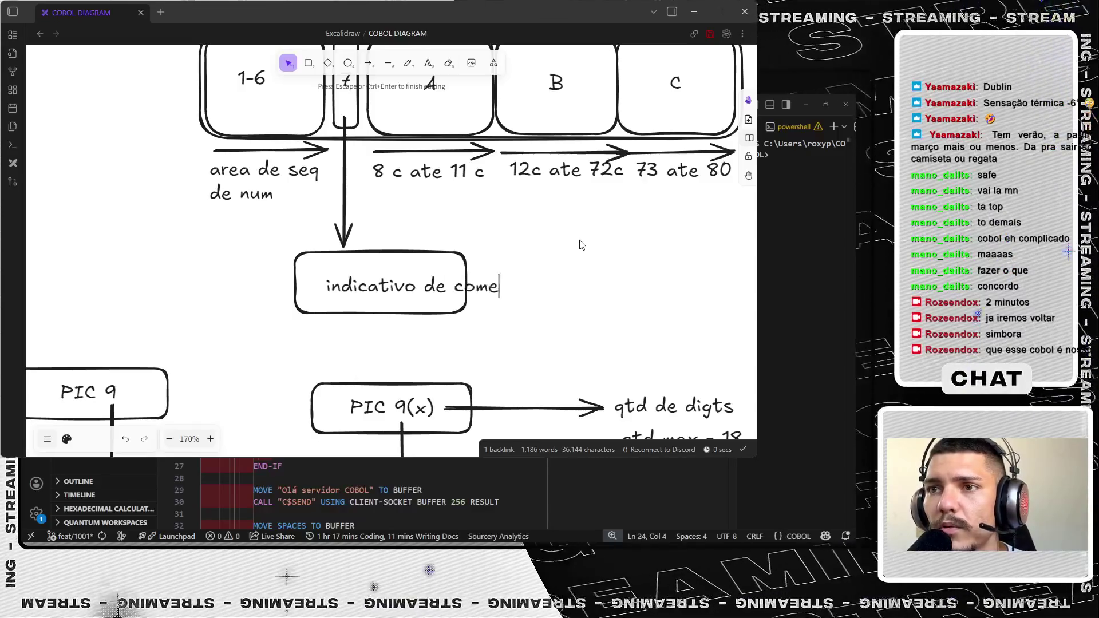
type("ntario")
key("Return")
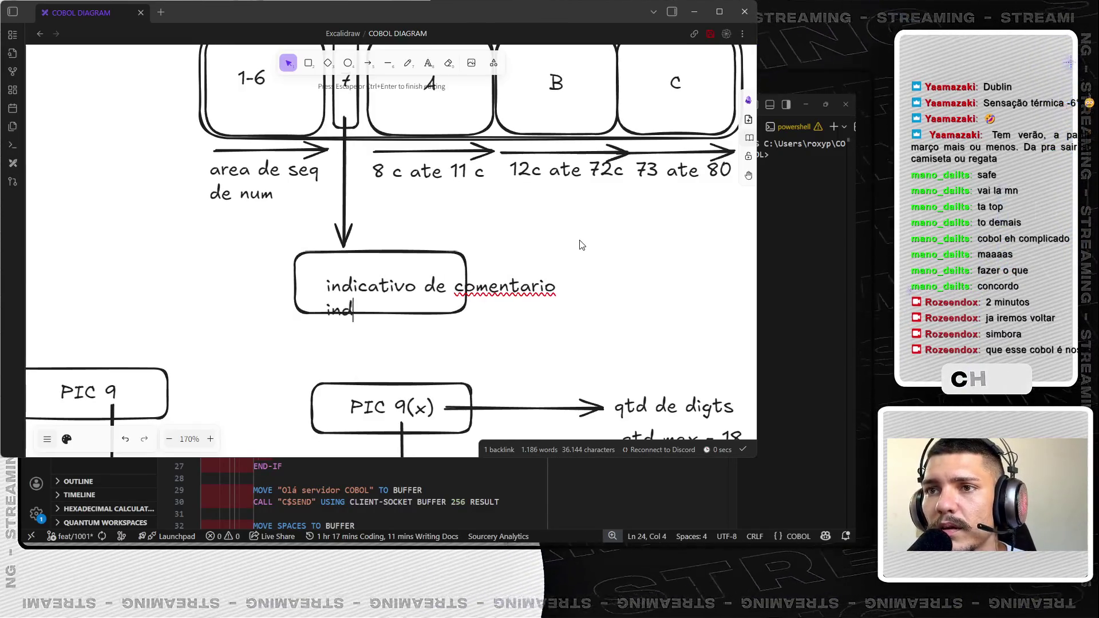
type("icativo de q")
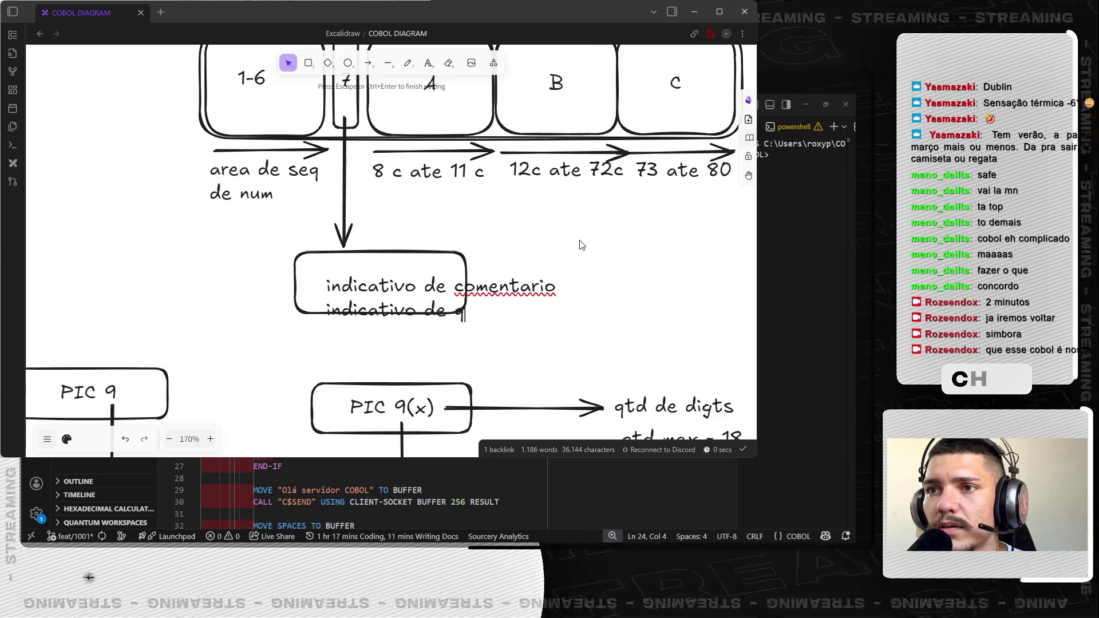
type("uebra de linha")
key("Return")
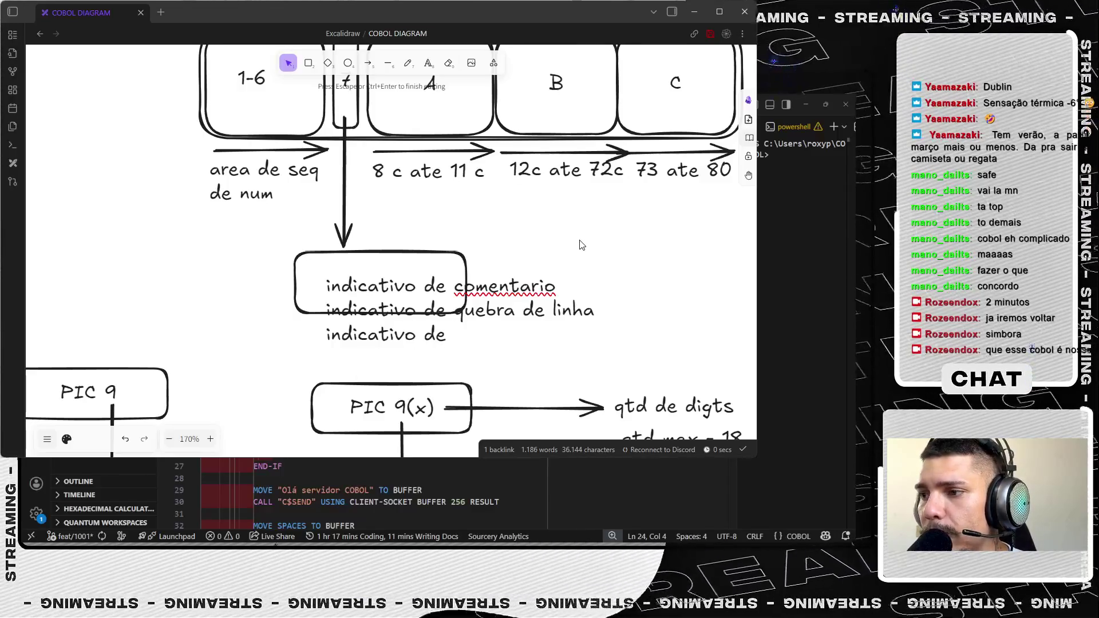
type("c")
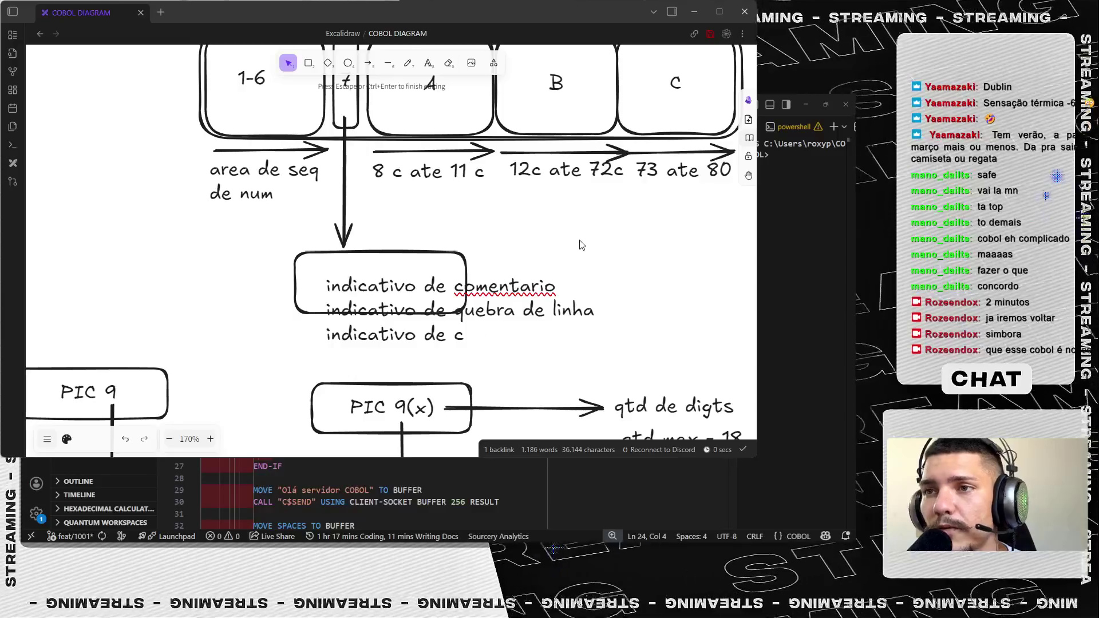
type("ontfinal de linha")
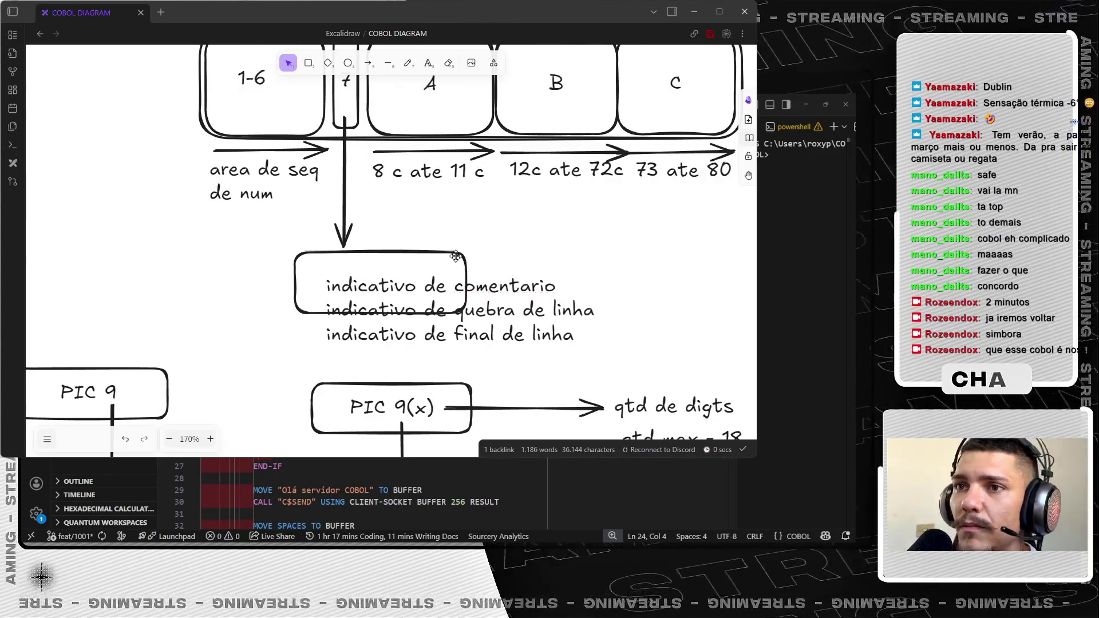
left_click(464, 314)
left_click_drag(467, 315, 694, 352)
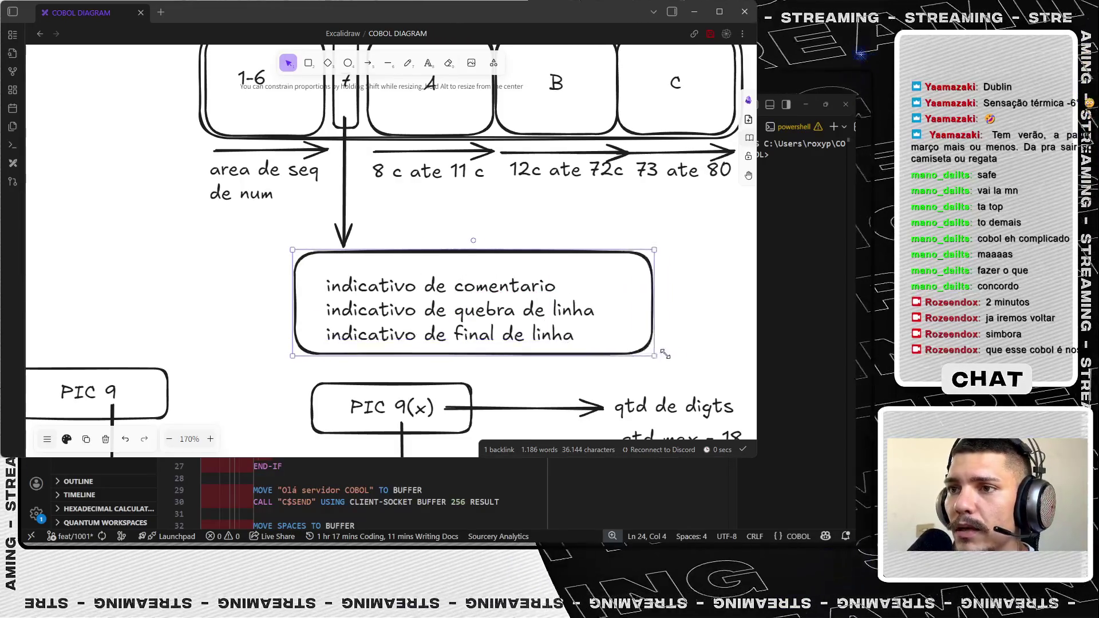
- Fix the accent in 'comentário', clean the line indentation and add the *, / and - symbols
double_click(570, 285)
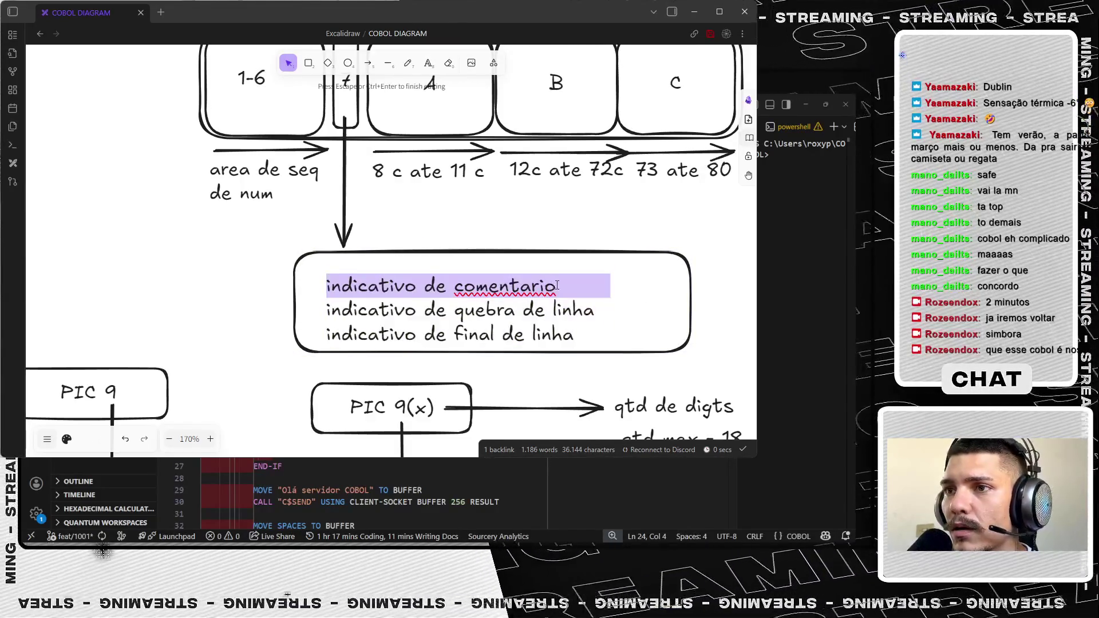
left_click(562, 285)
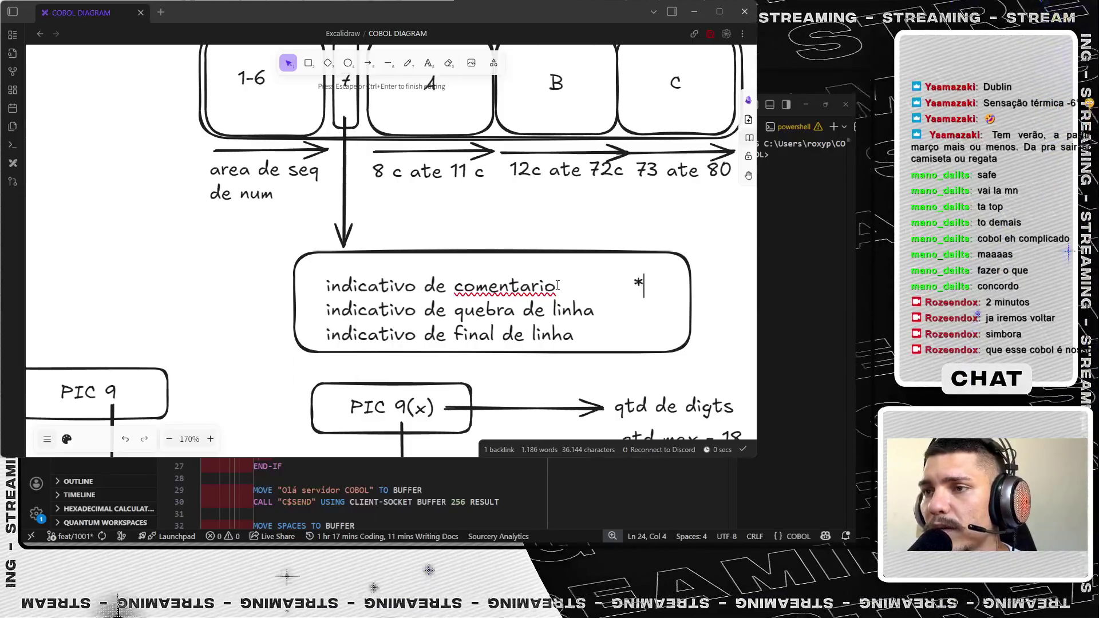
key("Tab")
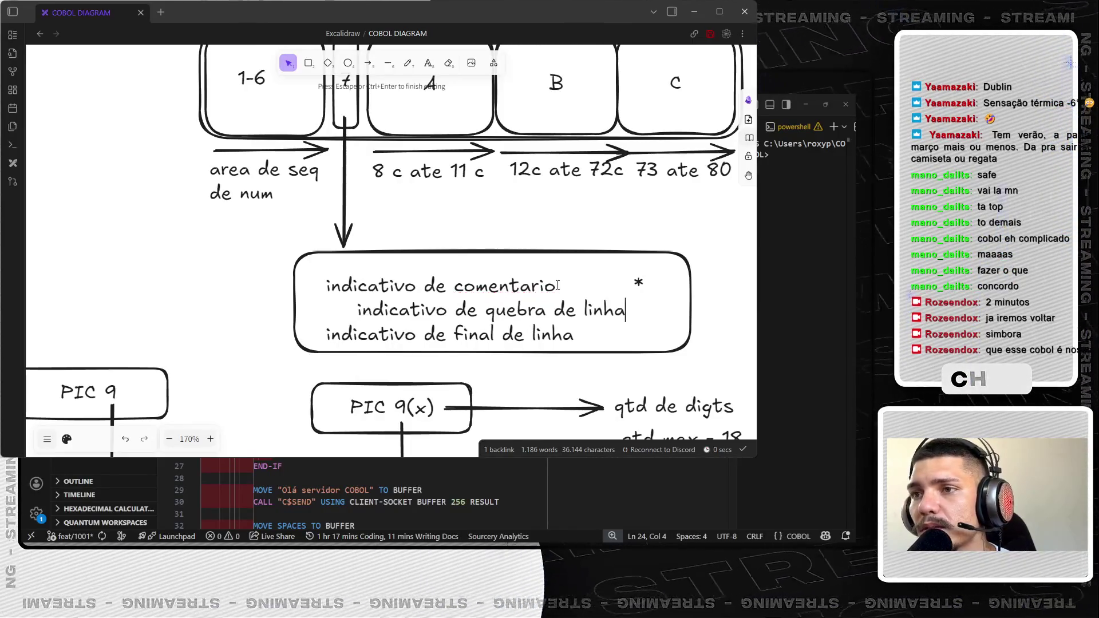
key("Up")
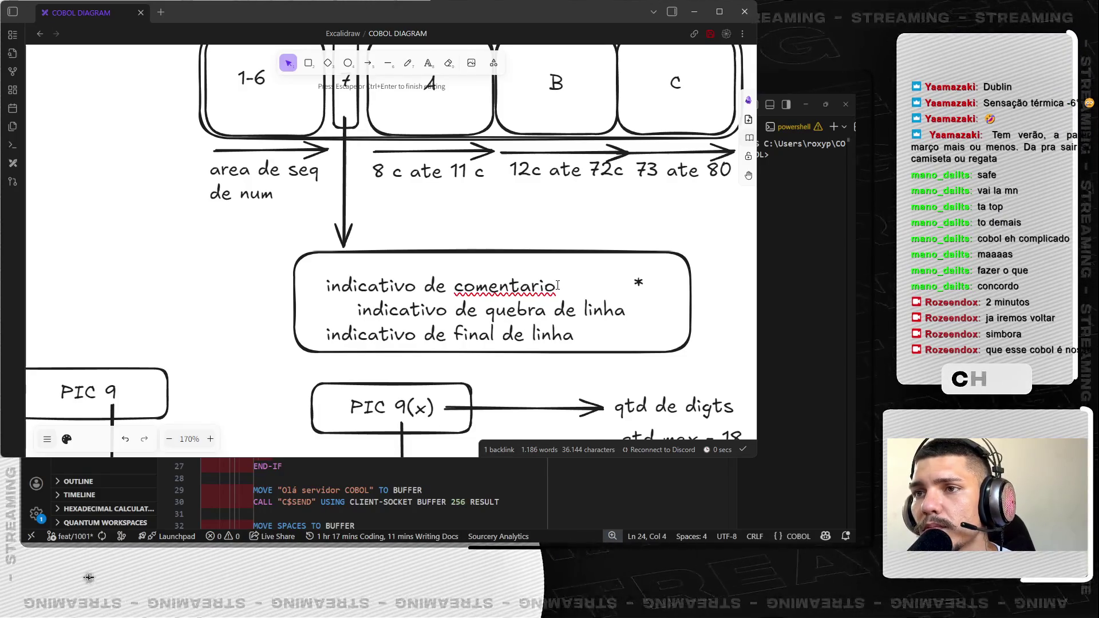
double_click(515, 286)
type("comentário")
left_click(358, 310)
key("BackSpace")
key("BackSpace")
key("BackSpace")
key("BackSpace")
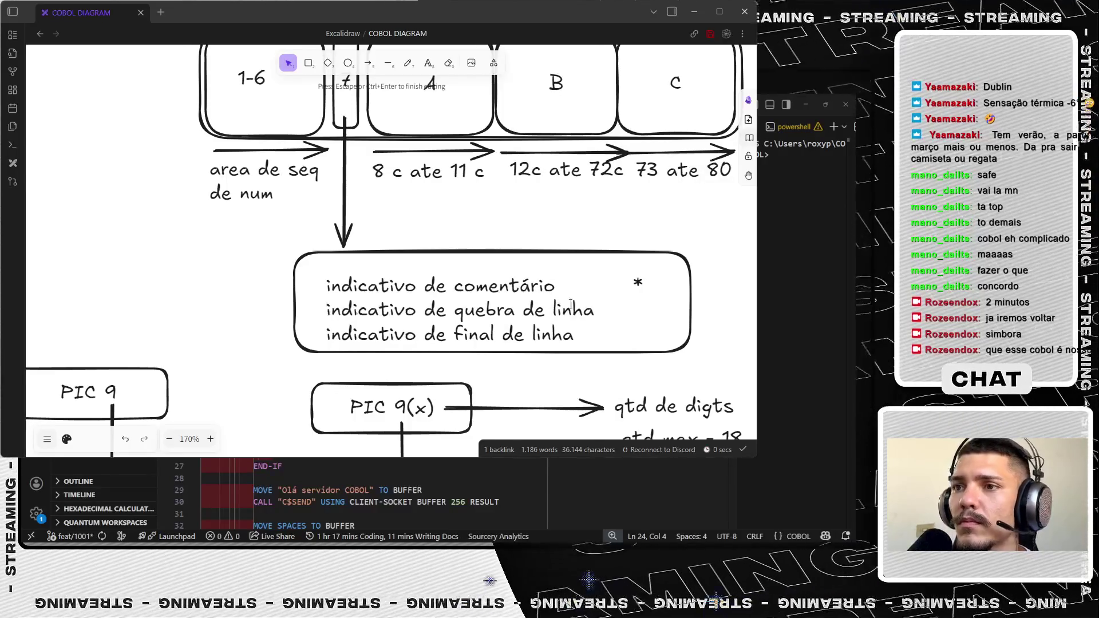
left_click(606, 307)
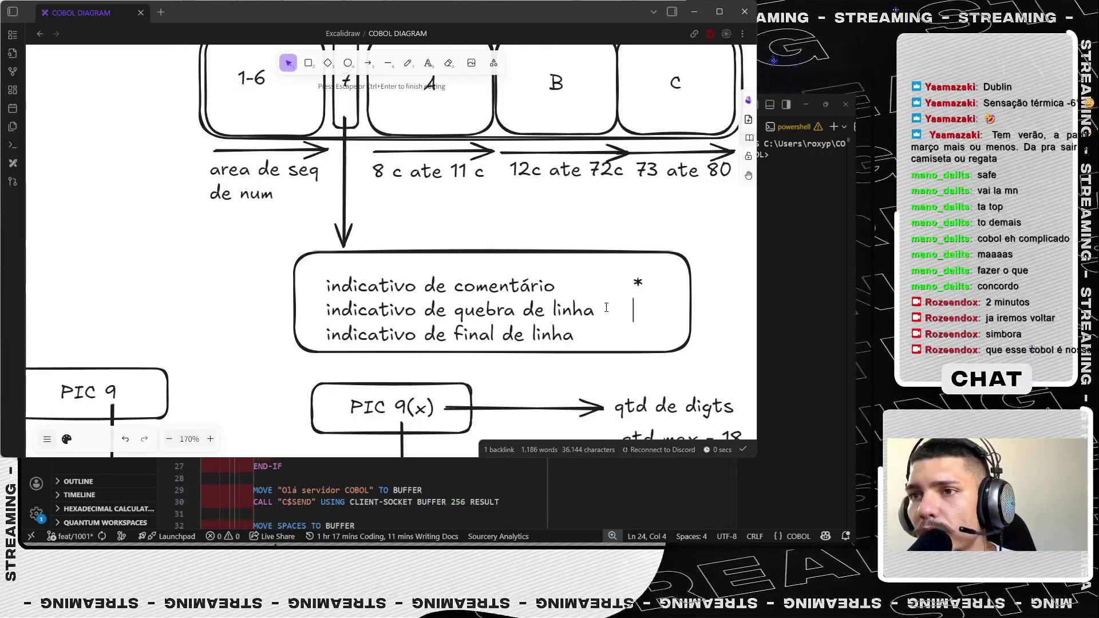
type("/")
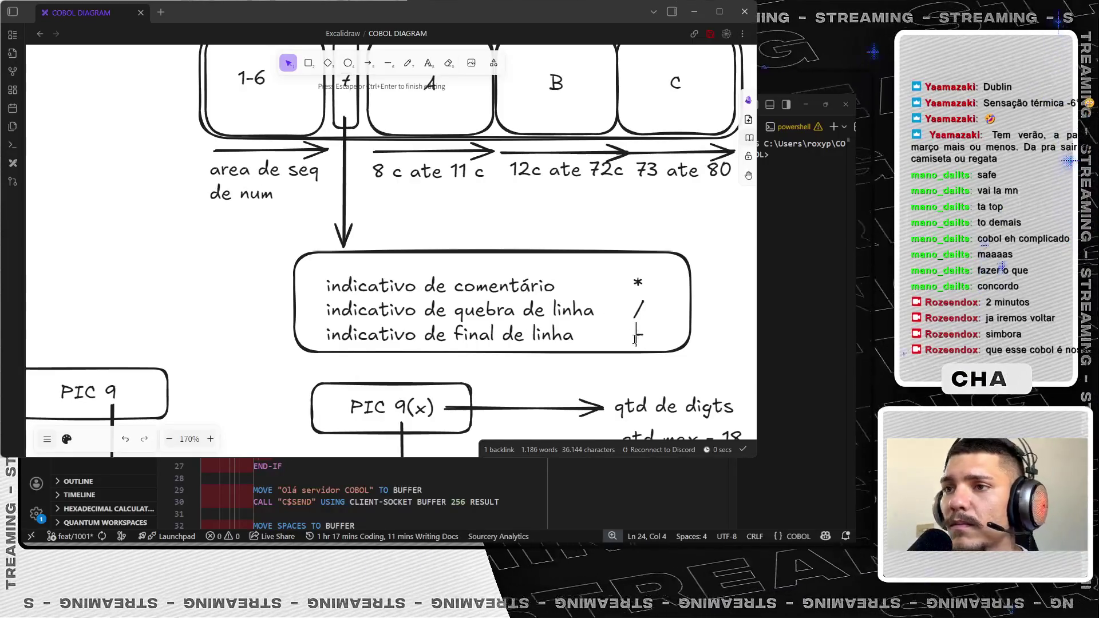
key("Escape")
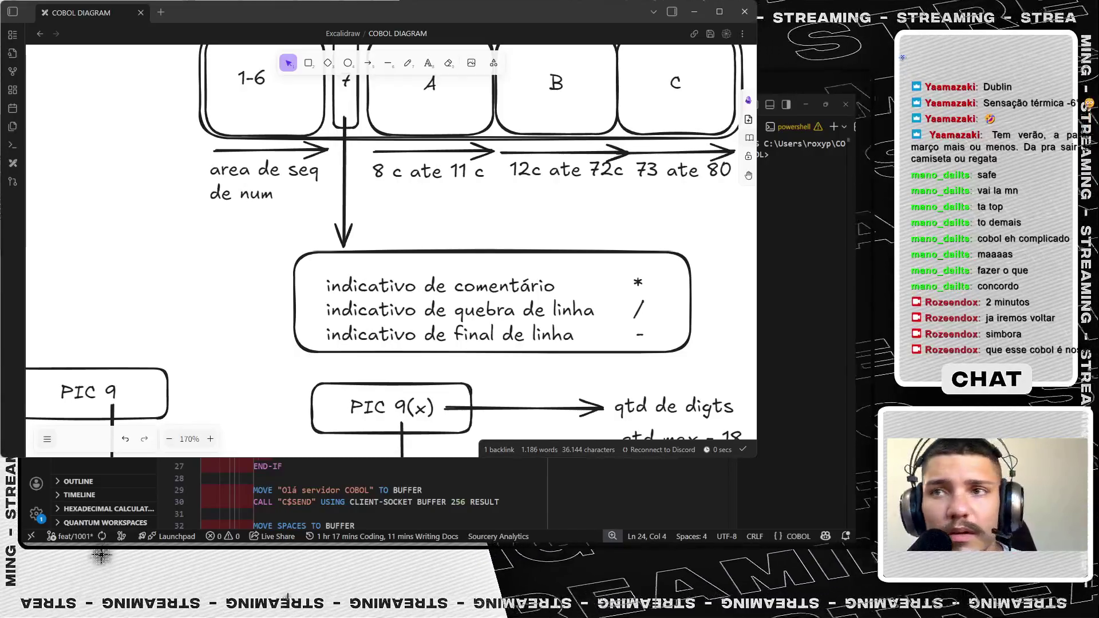
scroll(413, 254, "up", 5)
scroll(412, 253, "down", 1)
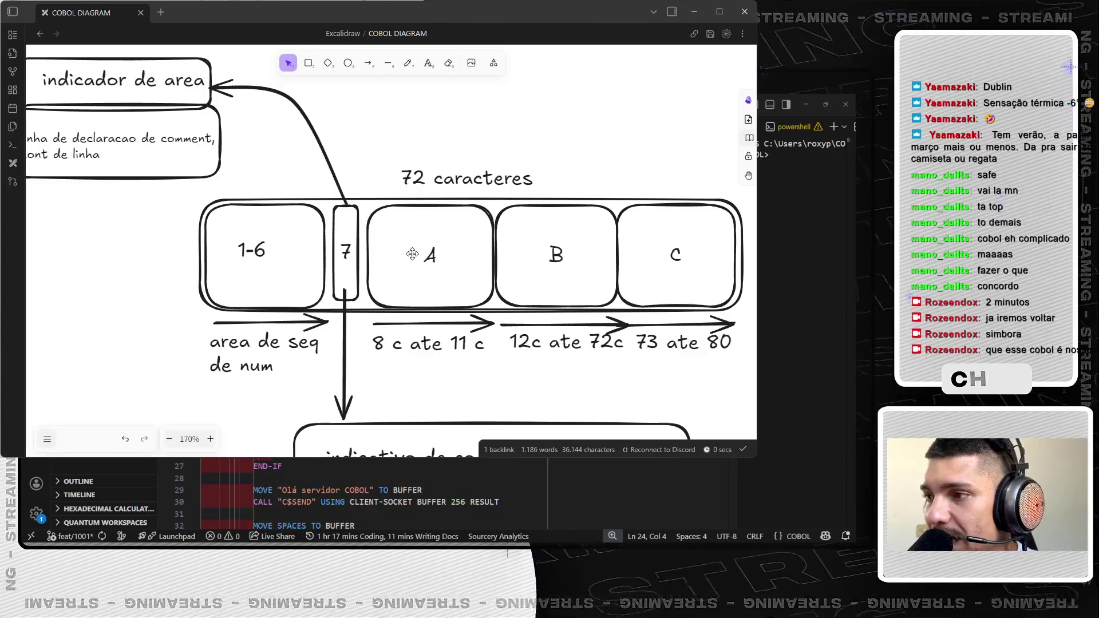
scroll(413, 253, "down", 4)
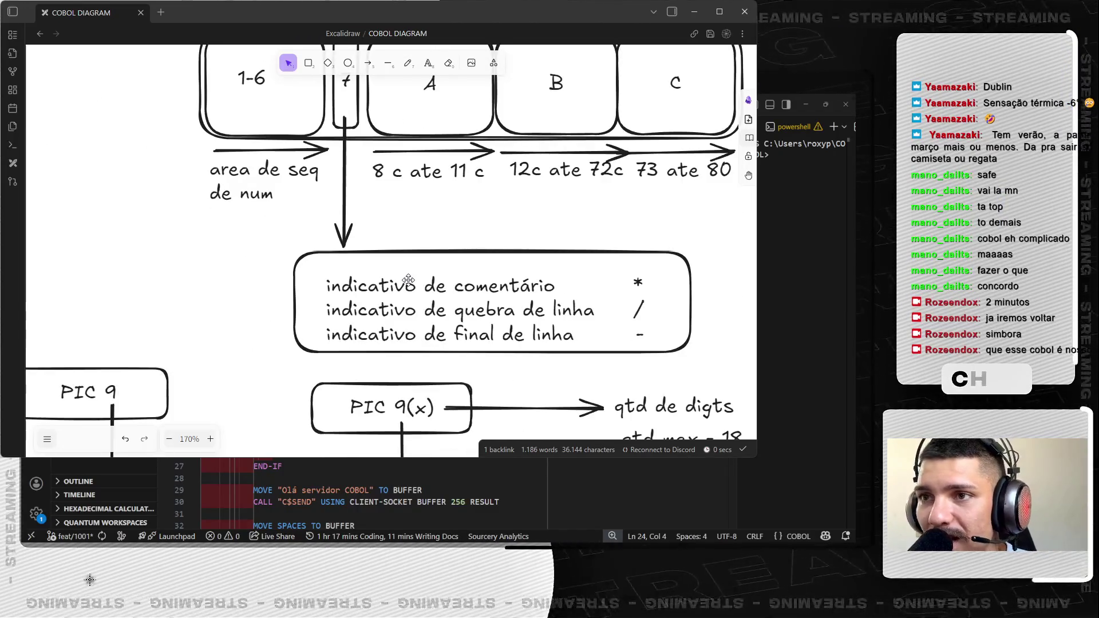
scroll(408, 280, "up", 3)
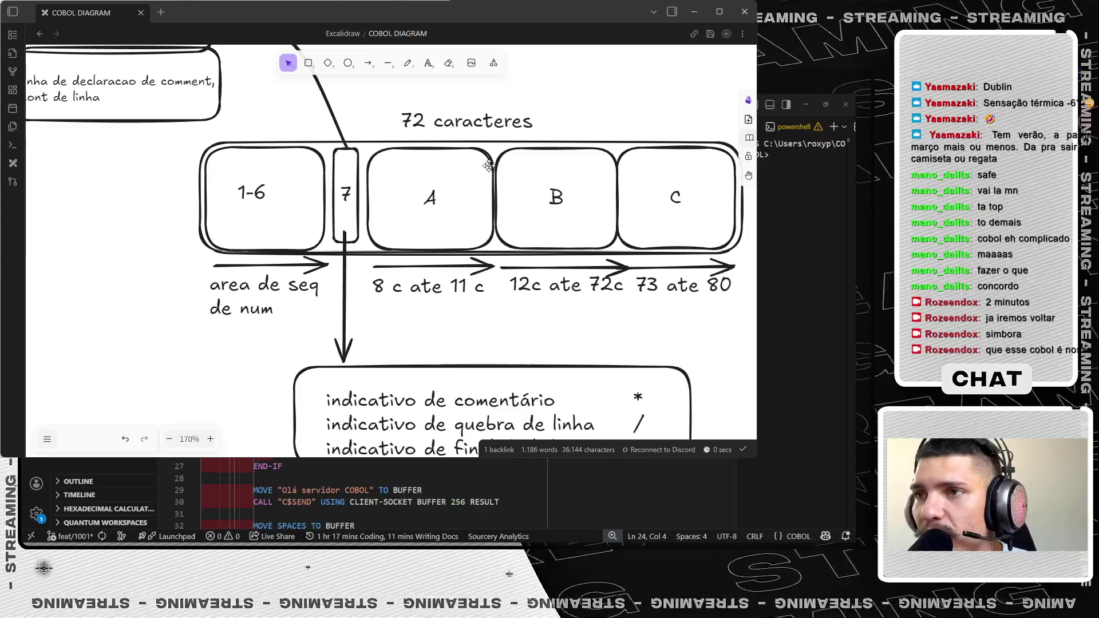
- Move the '72 caracteres' label right and draw a curved arrow rising from box A toward the right
left_click_drag(495, 125, 637, 127)
left_click(441, 106)
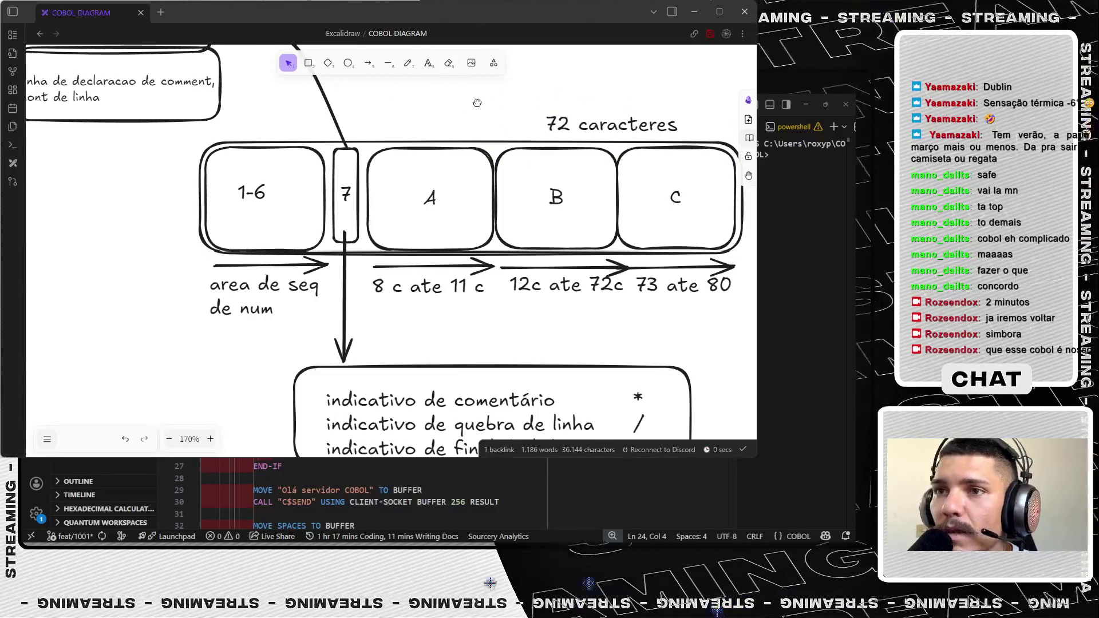
scroll(440, 106, "right", 1)
scroll(429, 117, "up", 3)
scroll(410, 134, "up", 1)
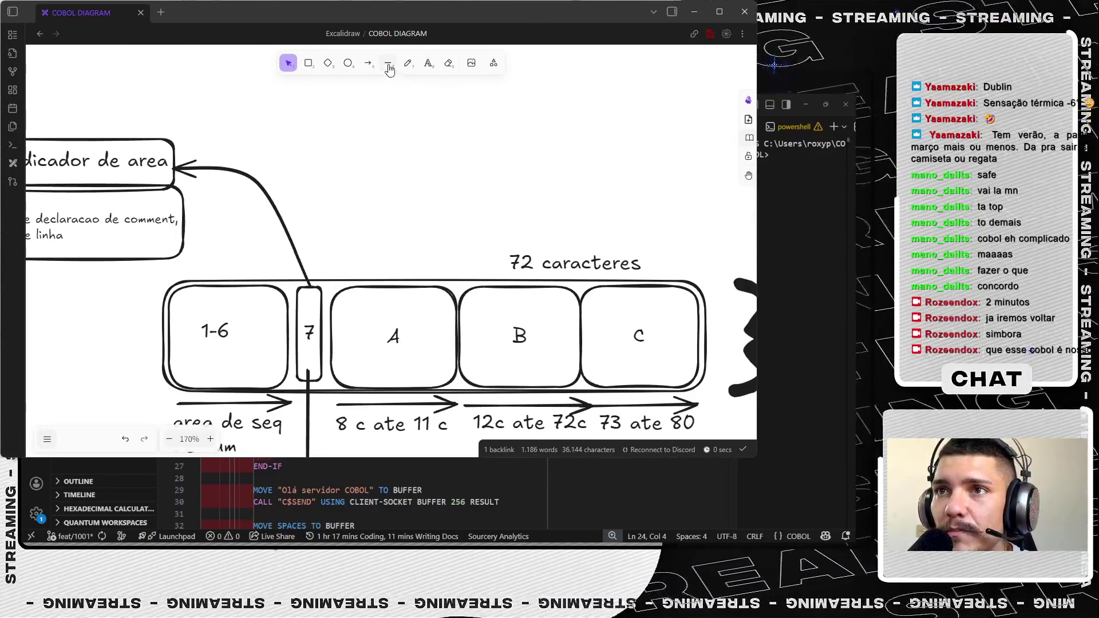
key("a")
left_click_drag(345, 302, 352, 101)
scroll(352, 100, "up", 3)
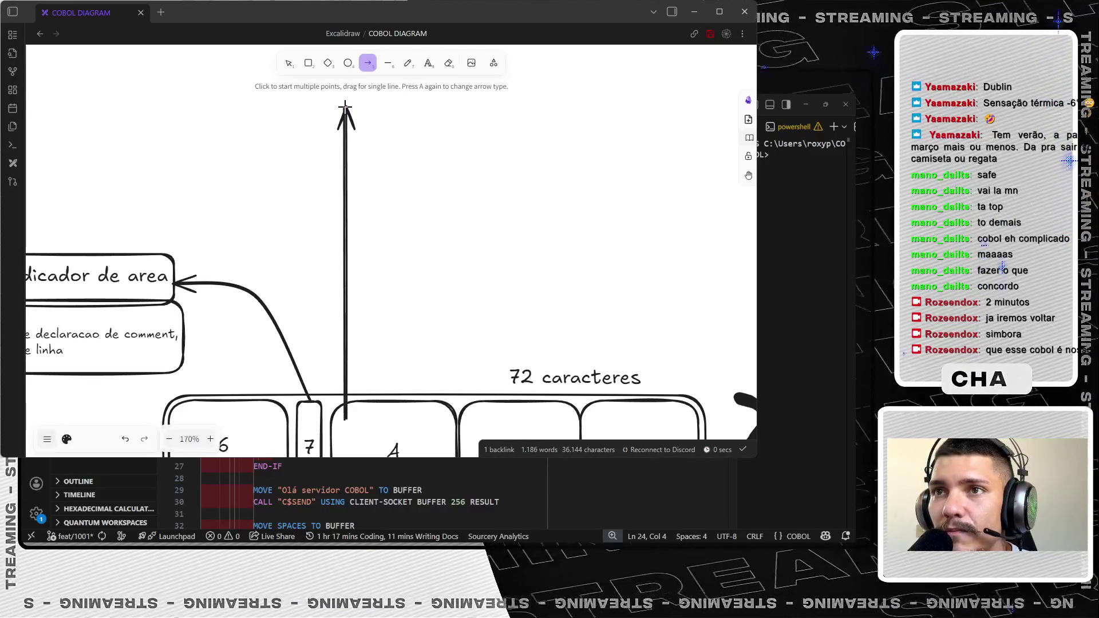
left_click(490, 114)
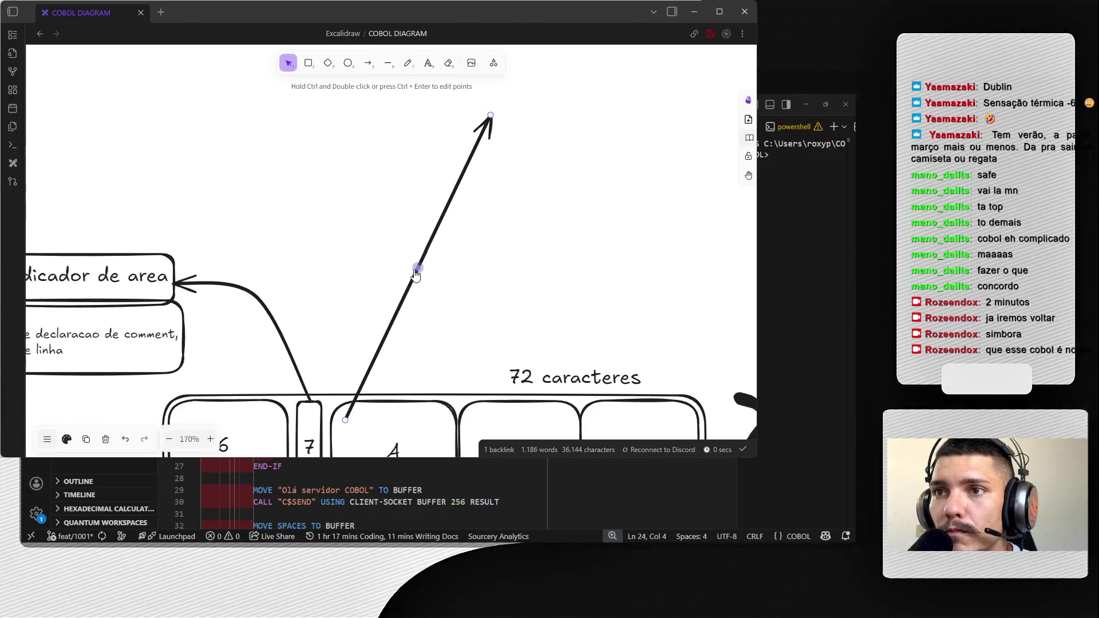
left_click_drag(414, 274, 339, 145)
left_click_drag(527, 160, 406, 190)
left_click_drag(211, 170, 228, 178)
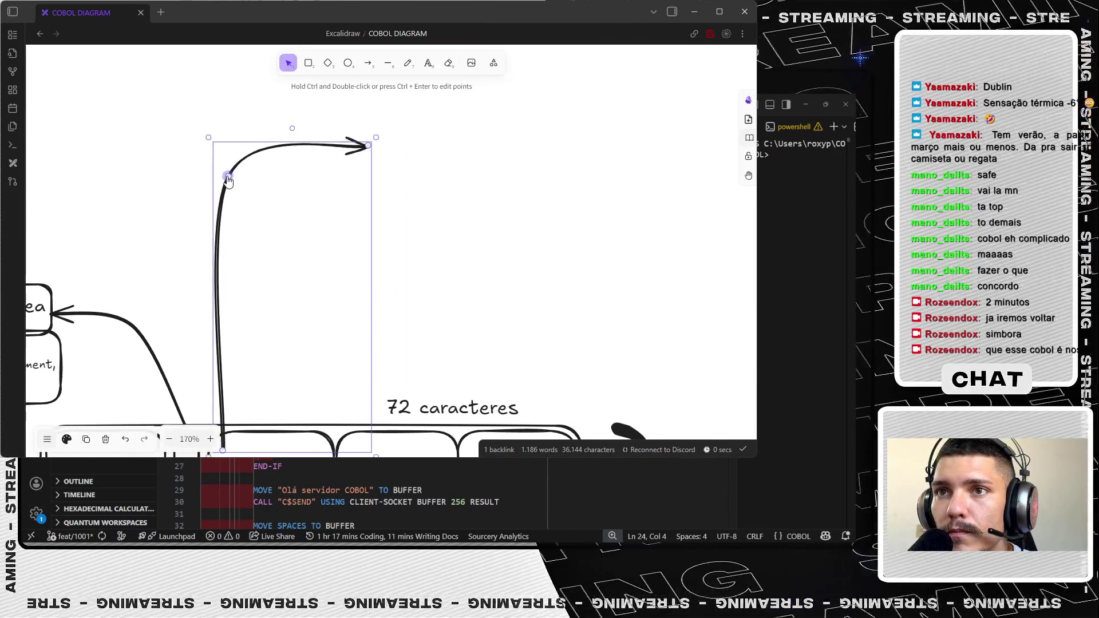
- Draw a new empty rectangle at the curved arrow's tip
left_click(307, 64)
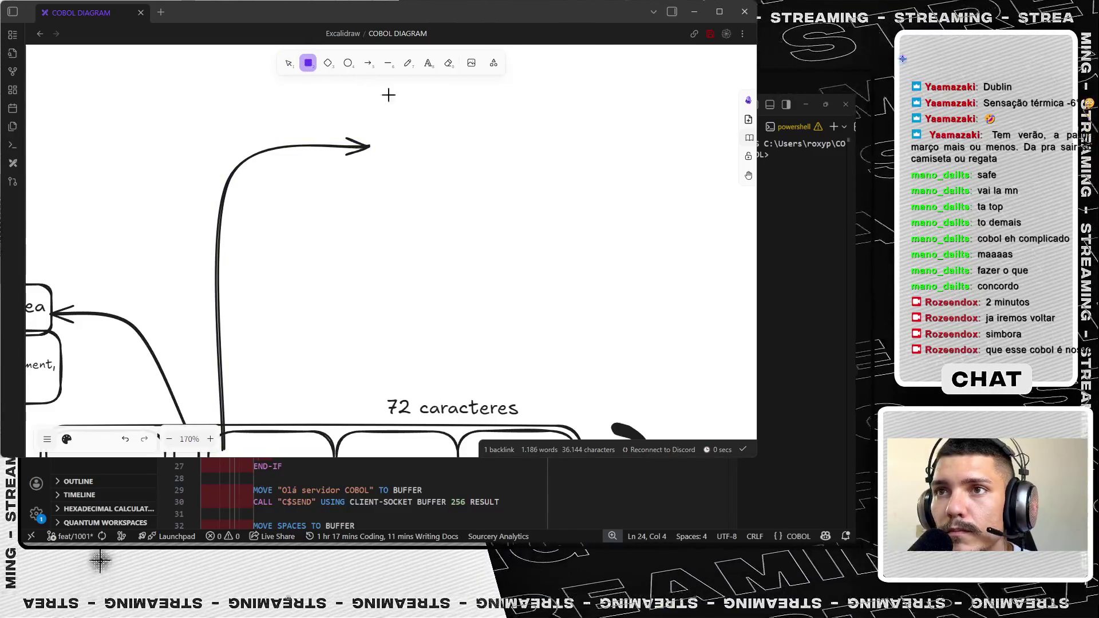
left_click_drag(387, 90, 658, 206)
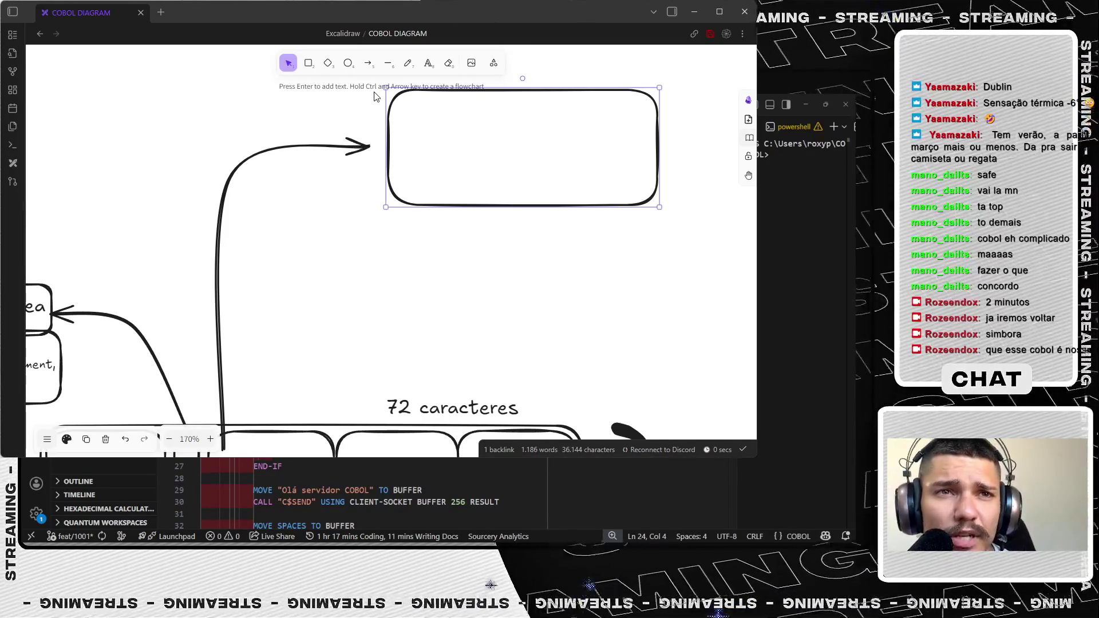
- Write 'cabeçalhos de div, sections, indicadores de niveis' in the box and position the text
double_click(447, 127)
type("dicadores")
key("ctrl+BackSpace")
type("cabeçalhnos")
key("BackSpace")
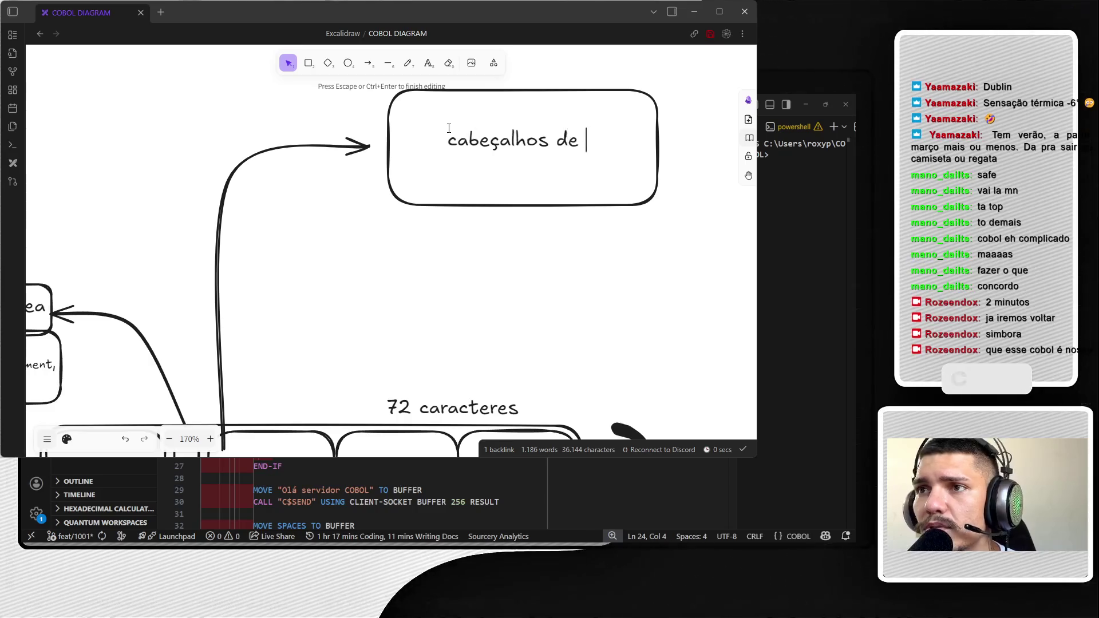
type("div, sections,")
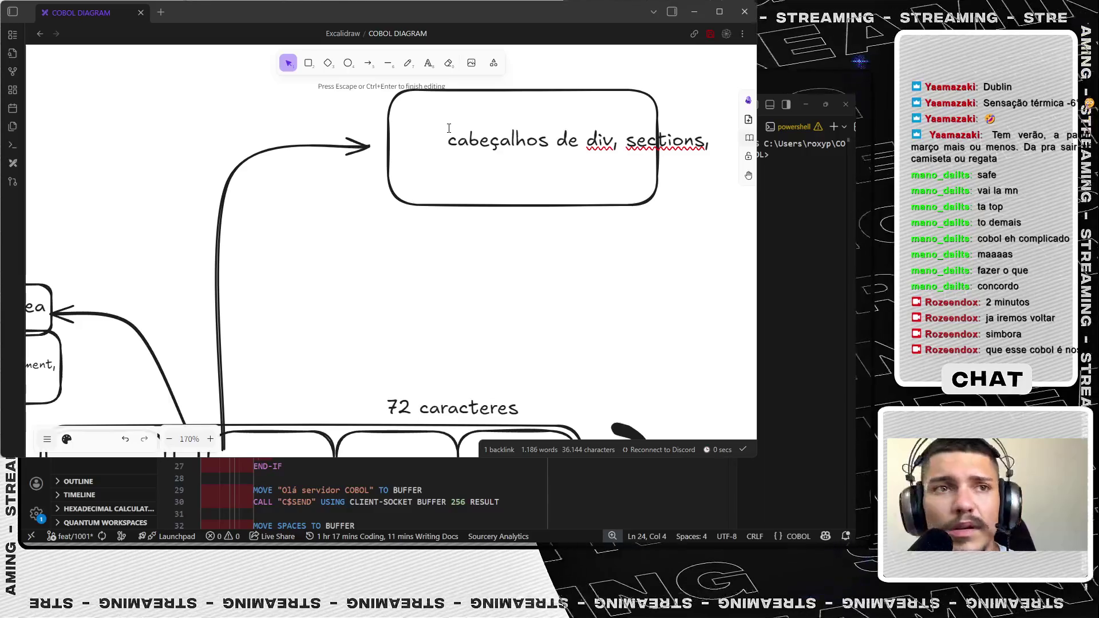
type("omd")
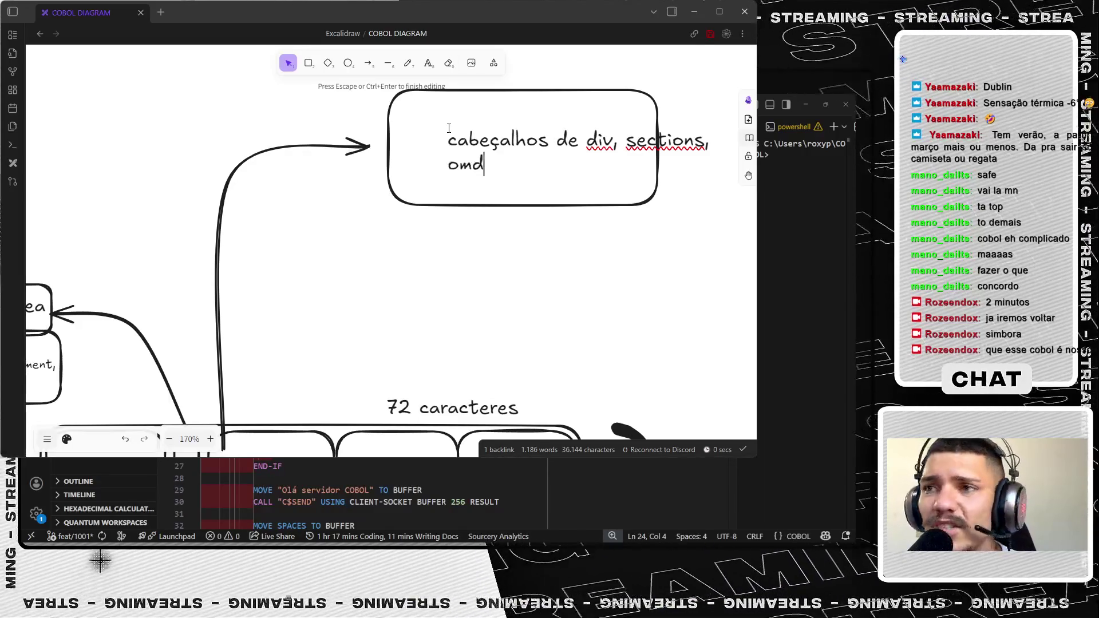
type("indicadores de niveis")
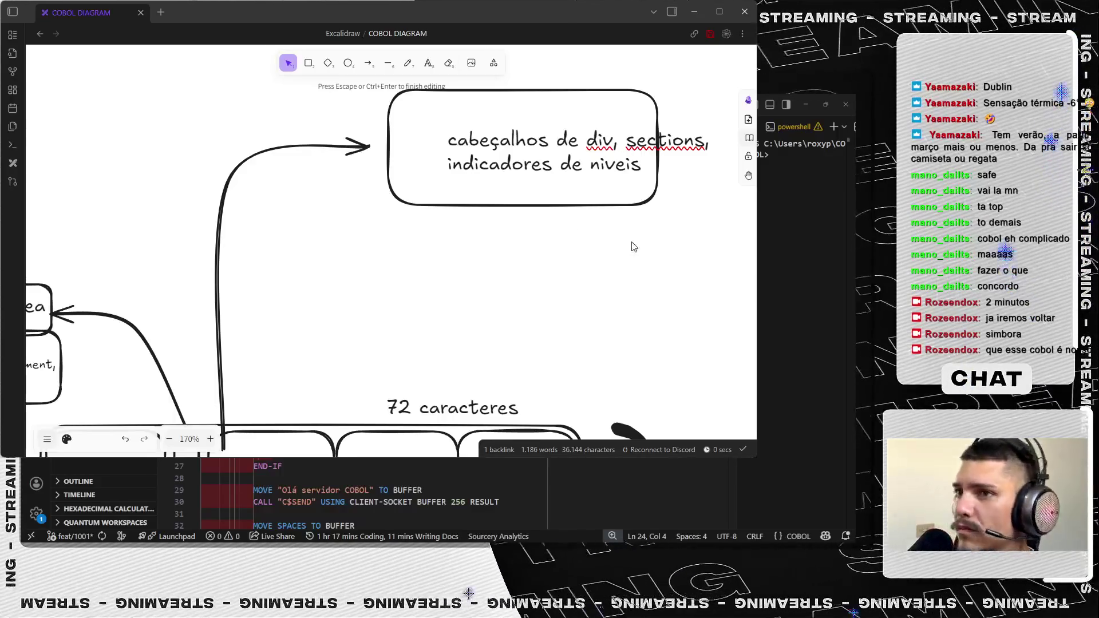
key("Escape")
mouse_move(561, 146)
left_mouse_down()
mouse_move(527, 138)
mouse_move(523, 150)
left_mouse_up()
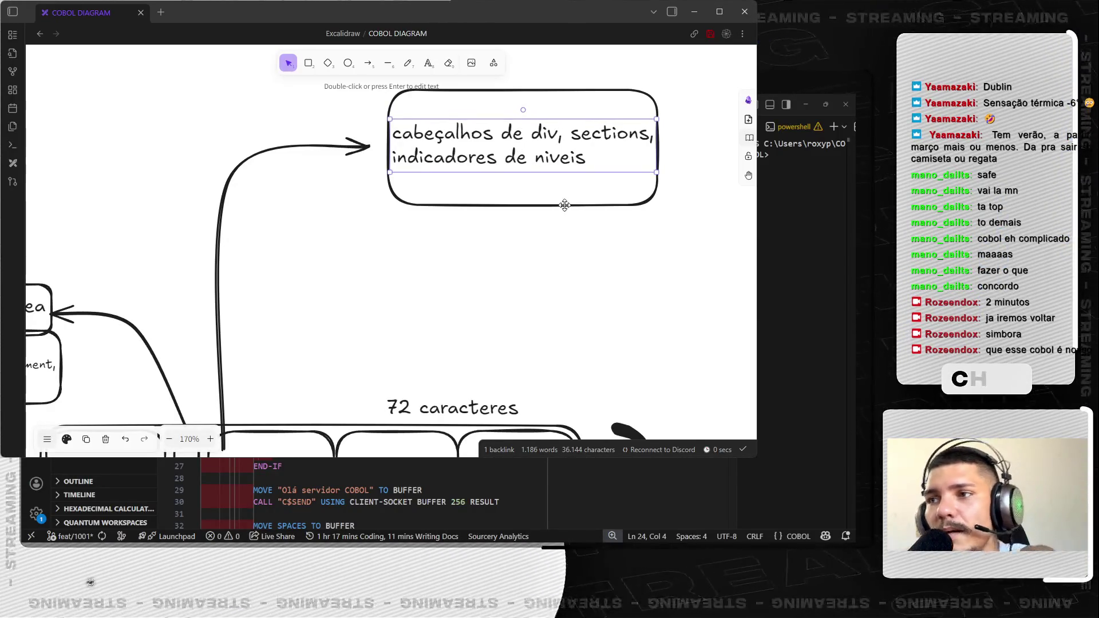
- Attach box A's line to the headers box and draw a bent arrow up from box B
left_click(561, 226)
scroll(472, 258, "down", 3)
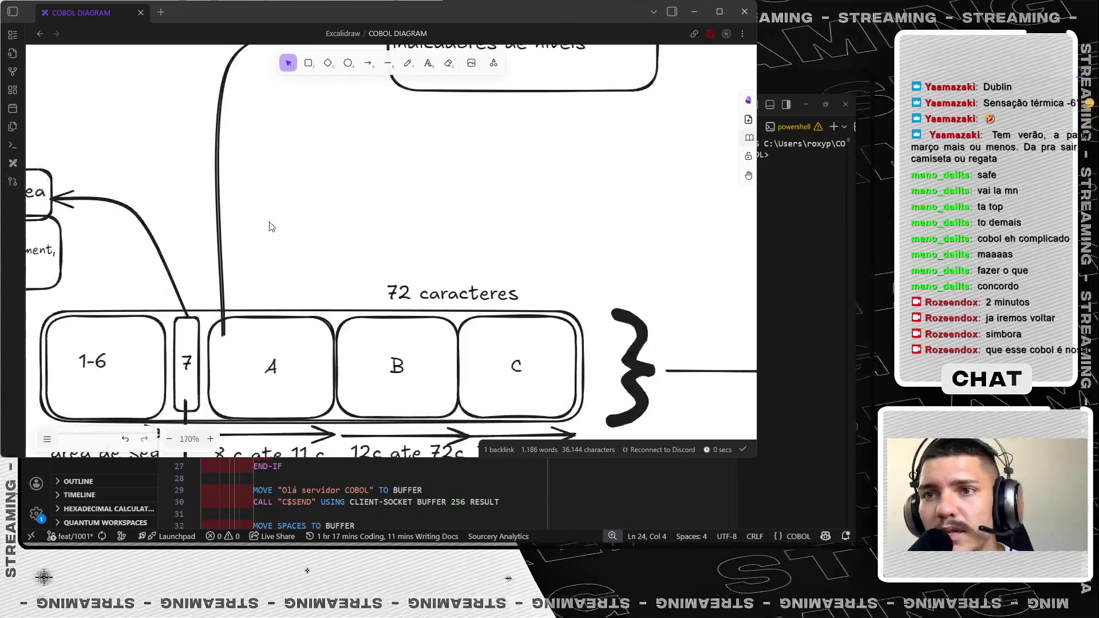
left_click_drag(217, 187, 268, 164)
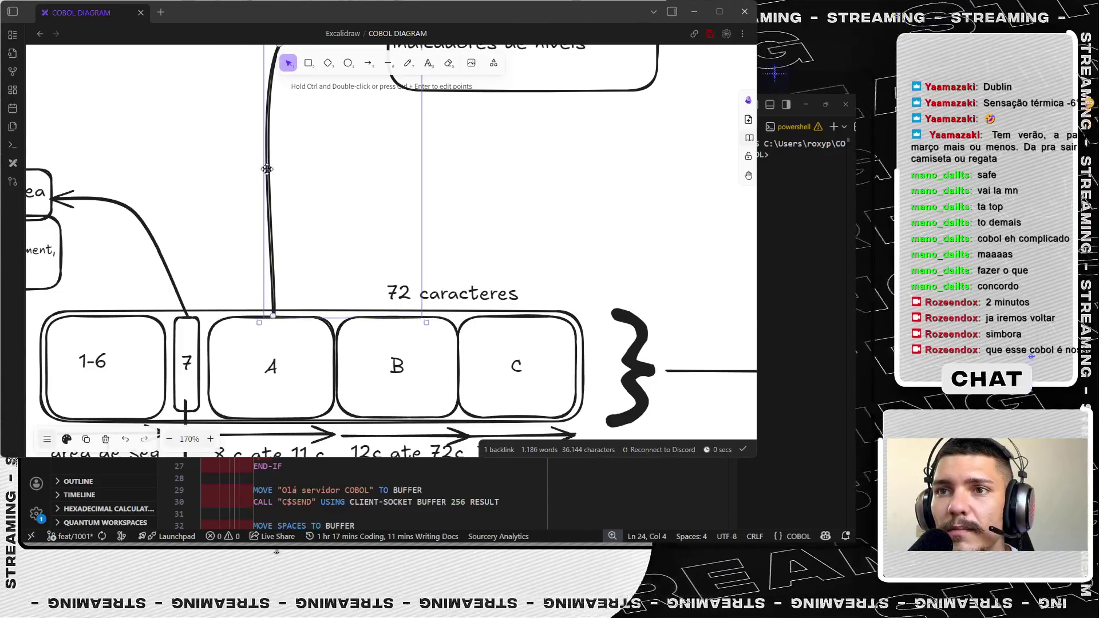
scroll(269, 169, "up", 6)
left_click_drag(378, 240, 386, 246)
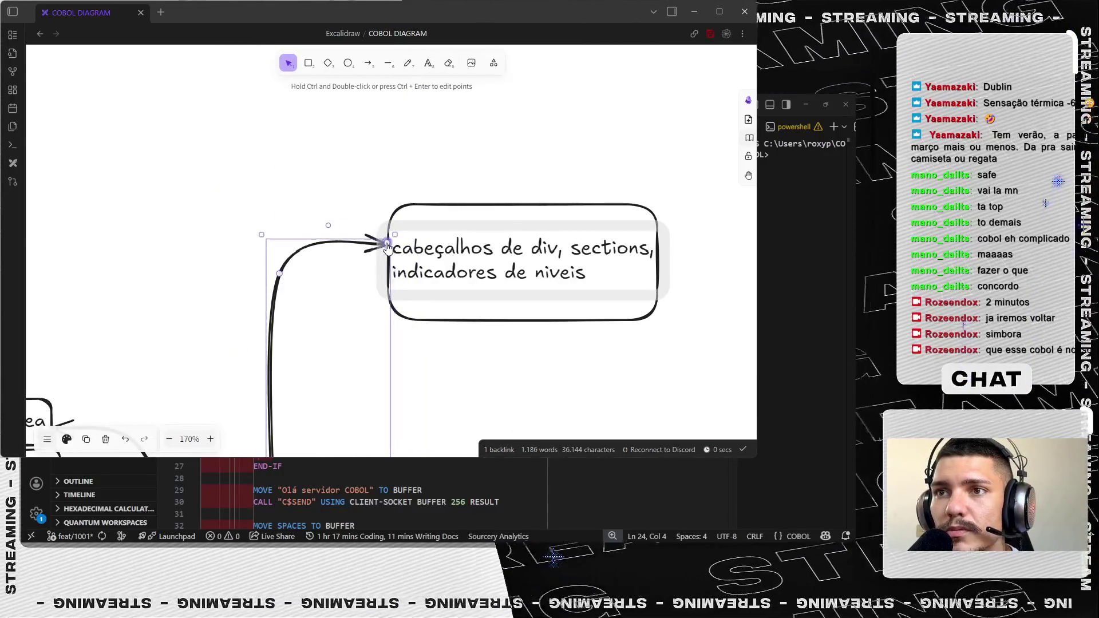
scroll(437, 309, "down", 5)
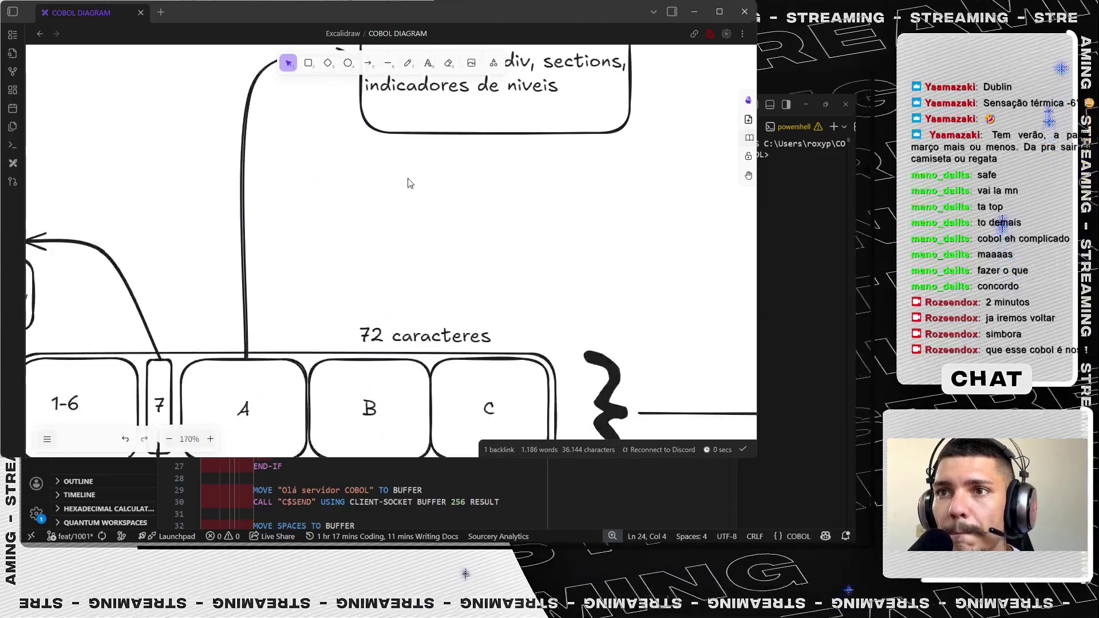
left_click(369, 63)
left_click_drag(369, 370, 307, 162)
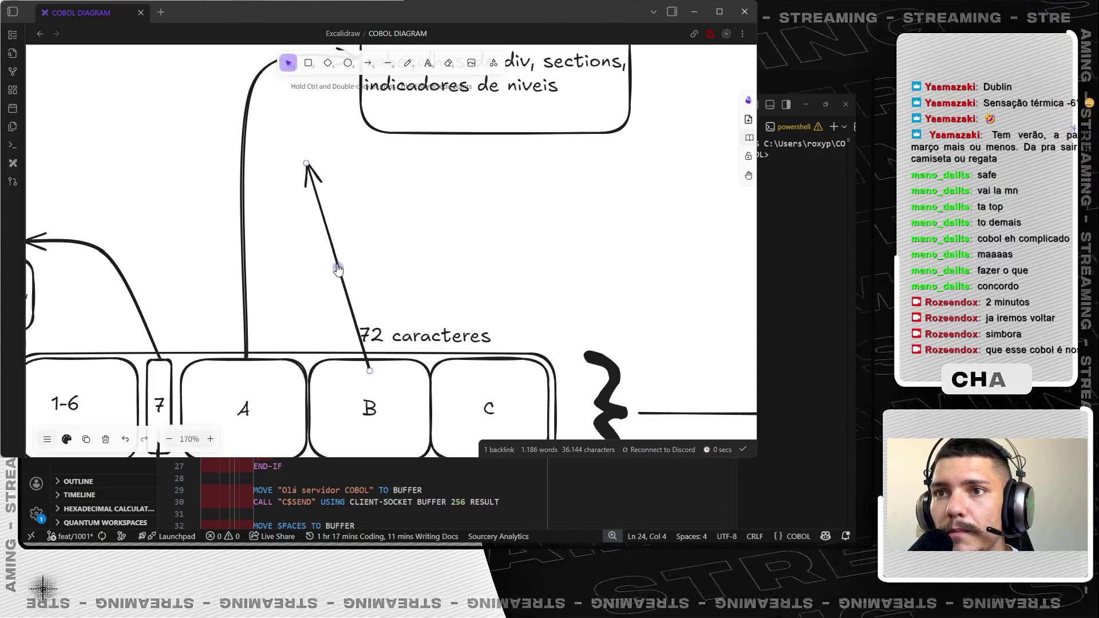
left_click_drag(337, 267, 297, 321)
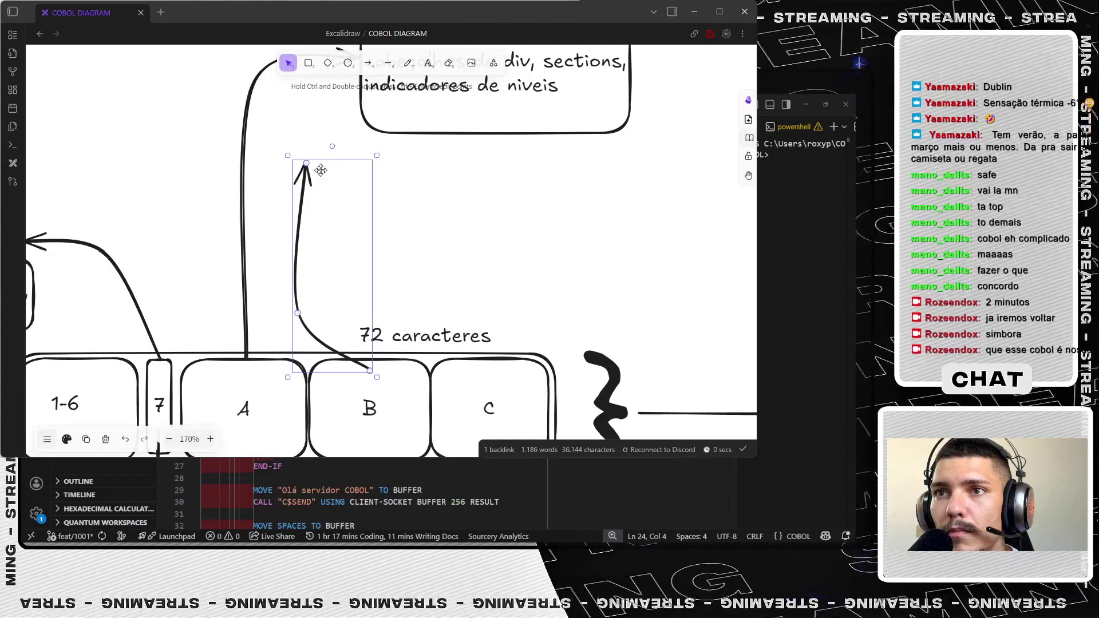
left_click_drag(336, 150, 375, 174)
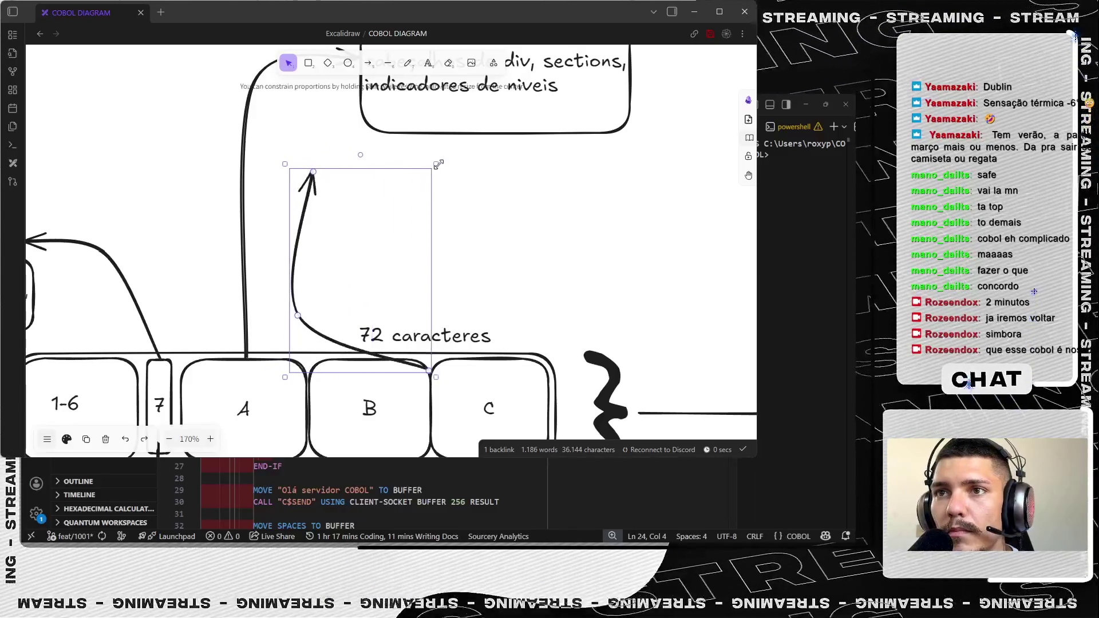
- Reshape box B's arrow so it starts further left and its tip curves to the right
left_click_drag(310, 185, 381, 175)
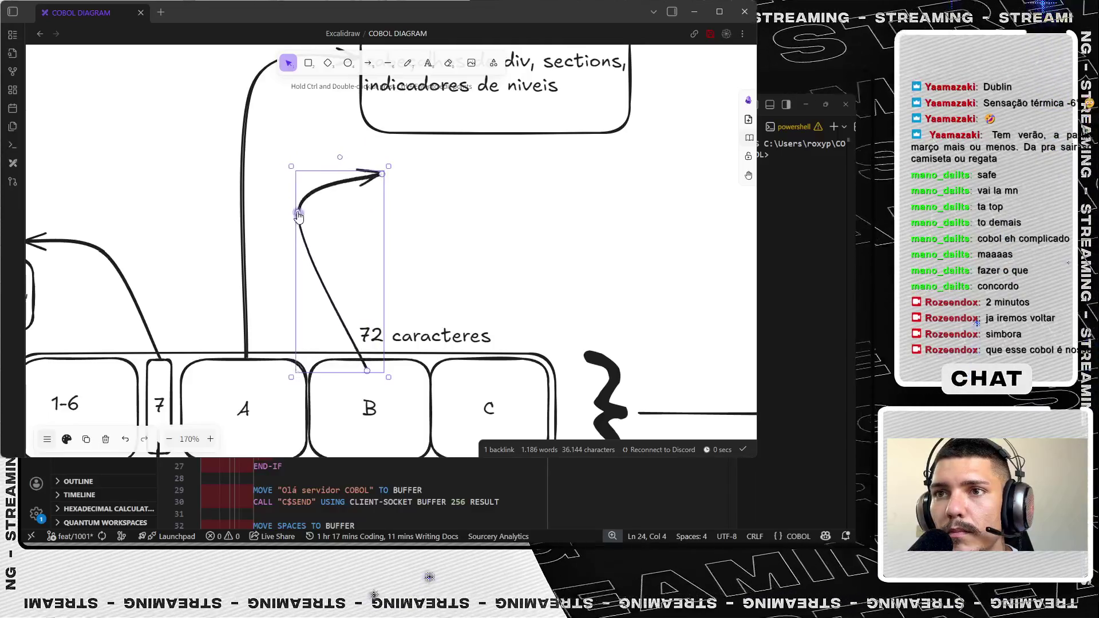
left_click_drag(295, 273, 289, 198)
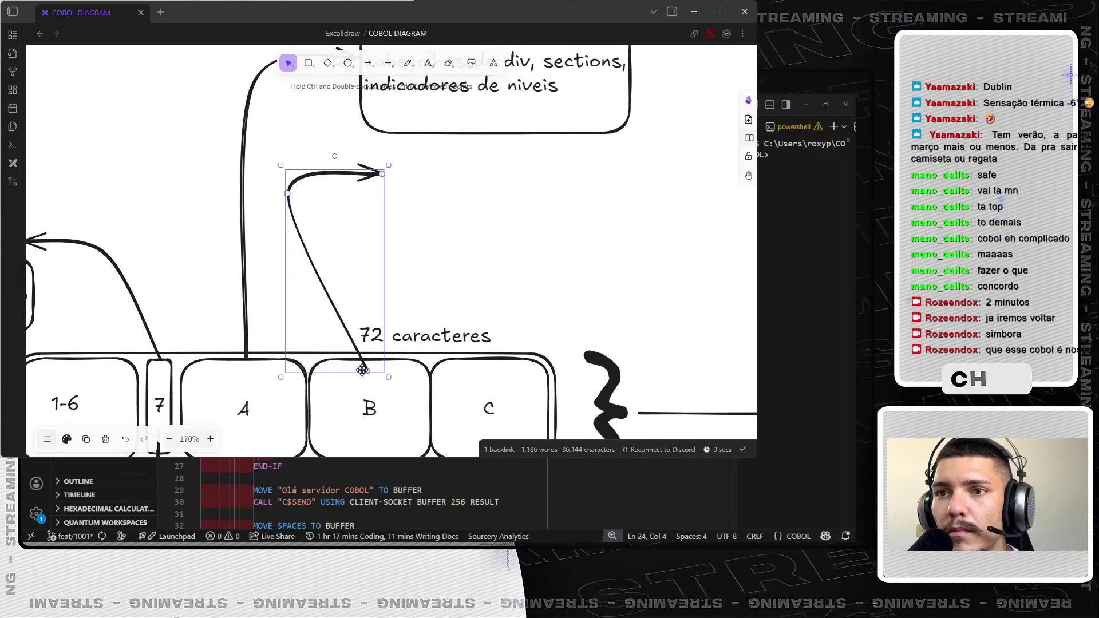
left_click_drag(362, 370, 320, 374)
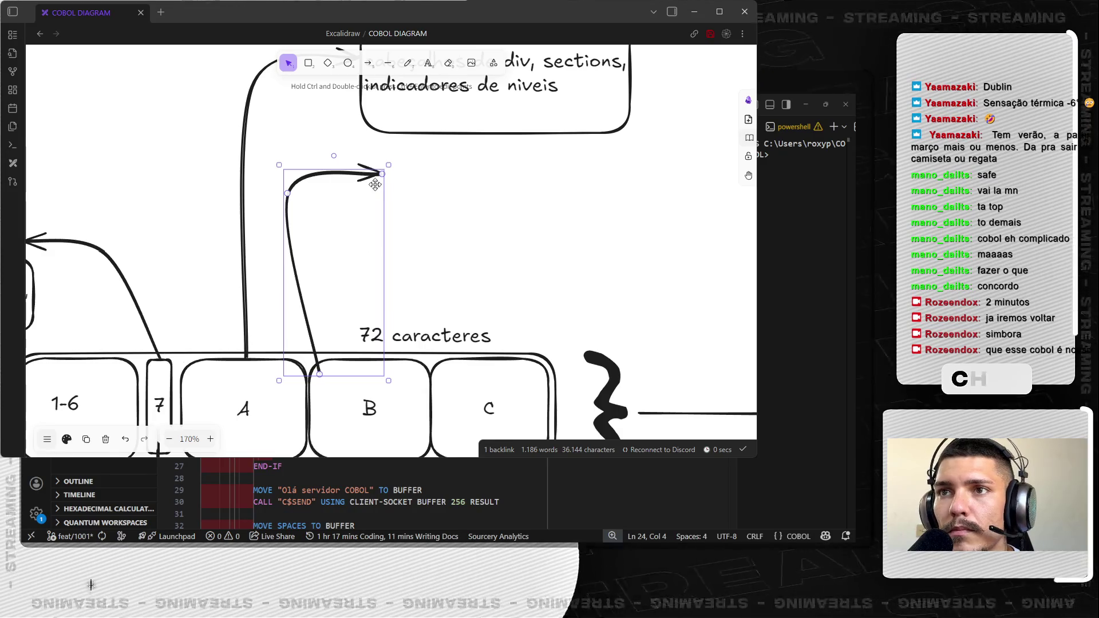
left_click_drag(374, 184, 357, 179)
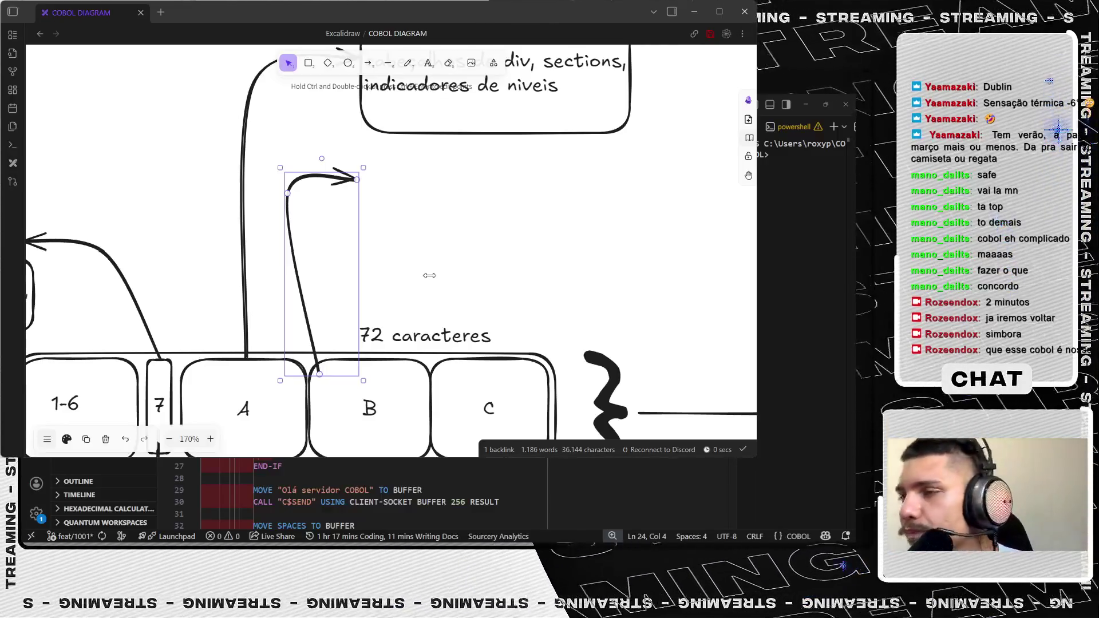
scroll(469, 250, "up", 3)
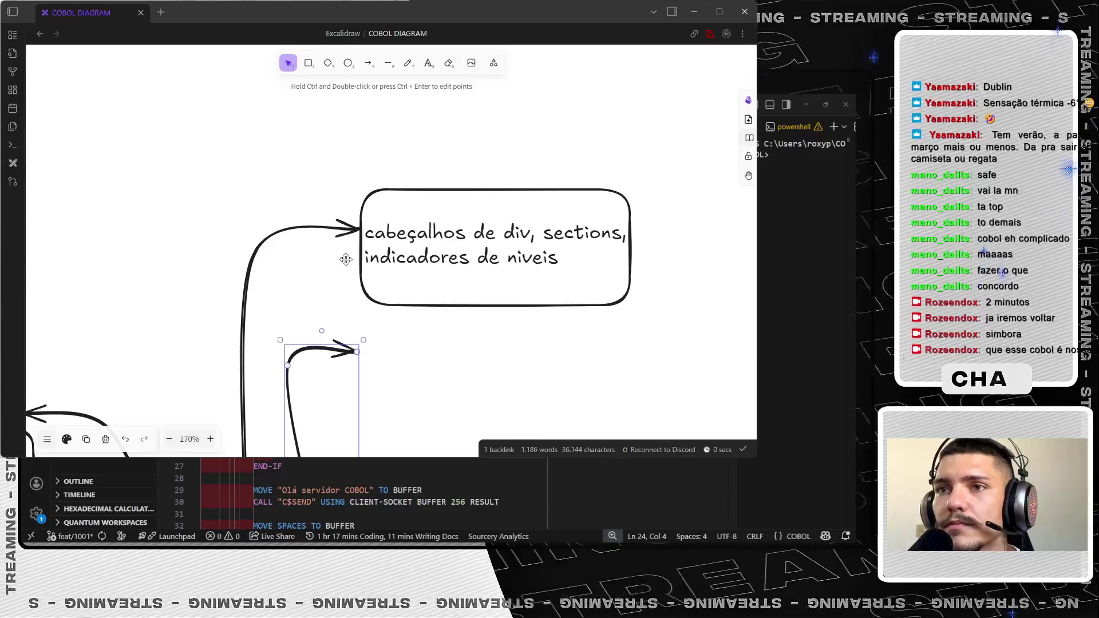
scroll(340, 140, "down", 4)
- Draw a box at box B's arrow tip reading 'Statements, claus.'
left_click(311, 69)
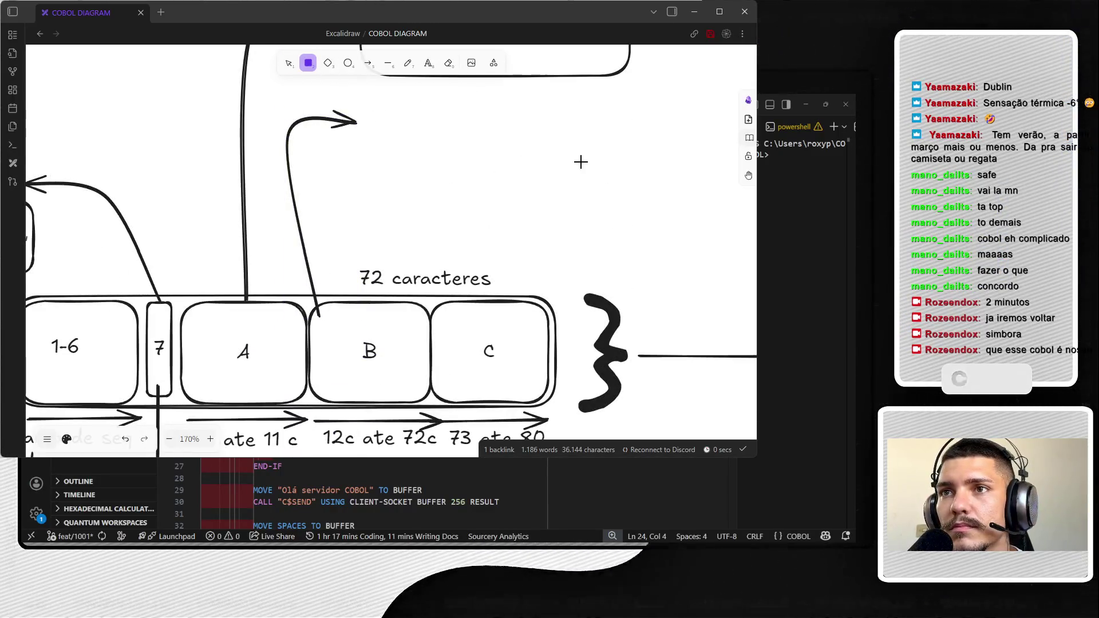
left_click_drag(361, 96, 631, 164)
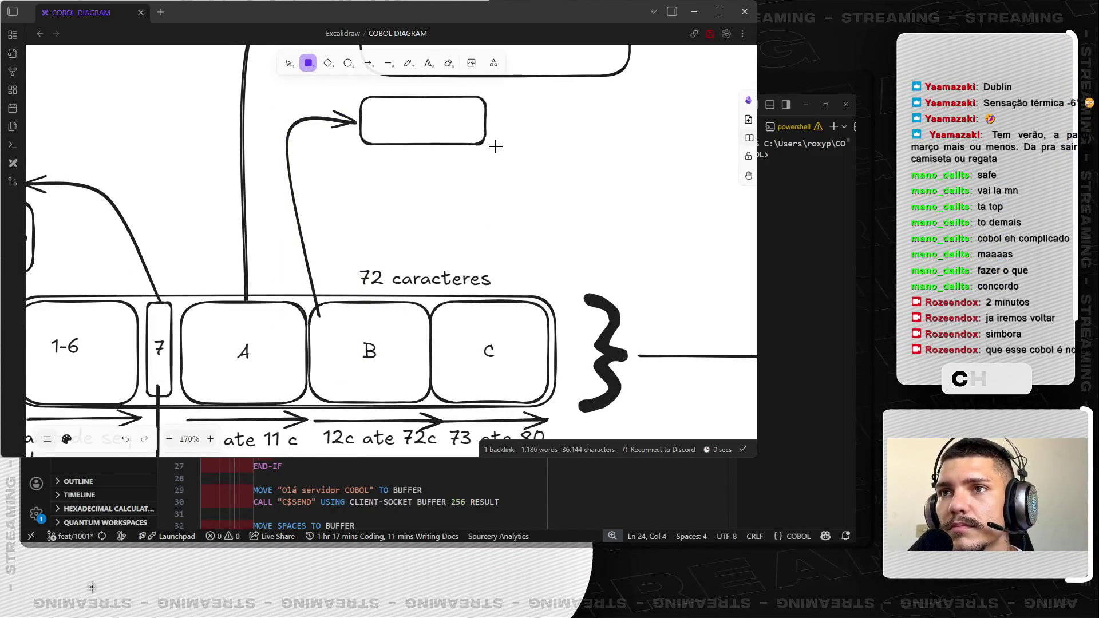
double_click(401, 121)
type("Statema")
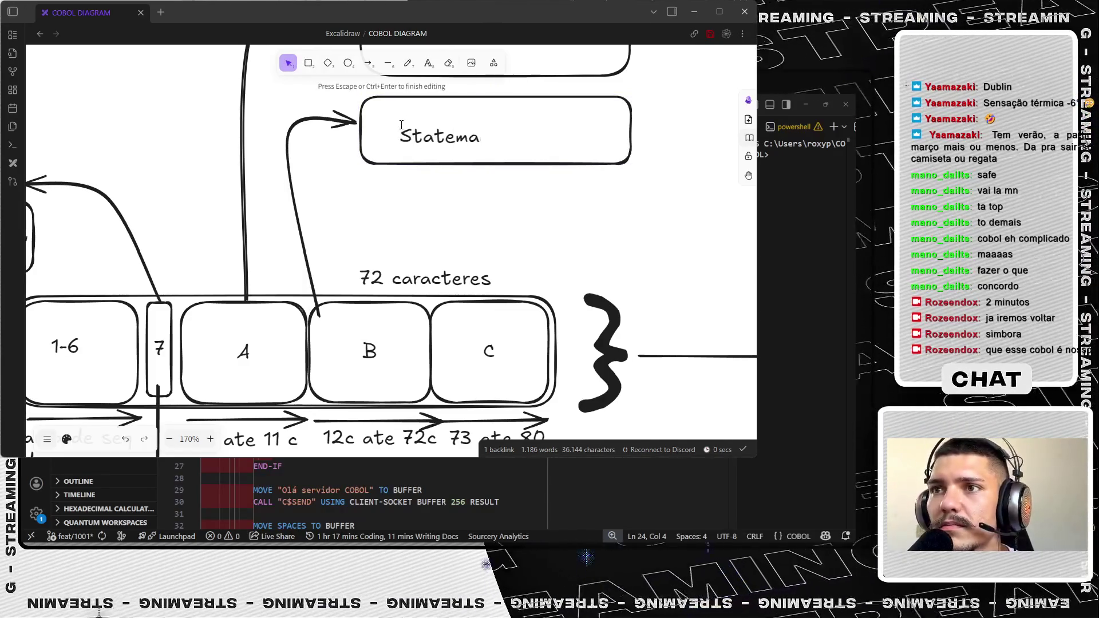
key("BackSpace")
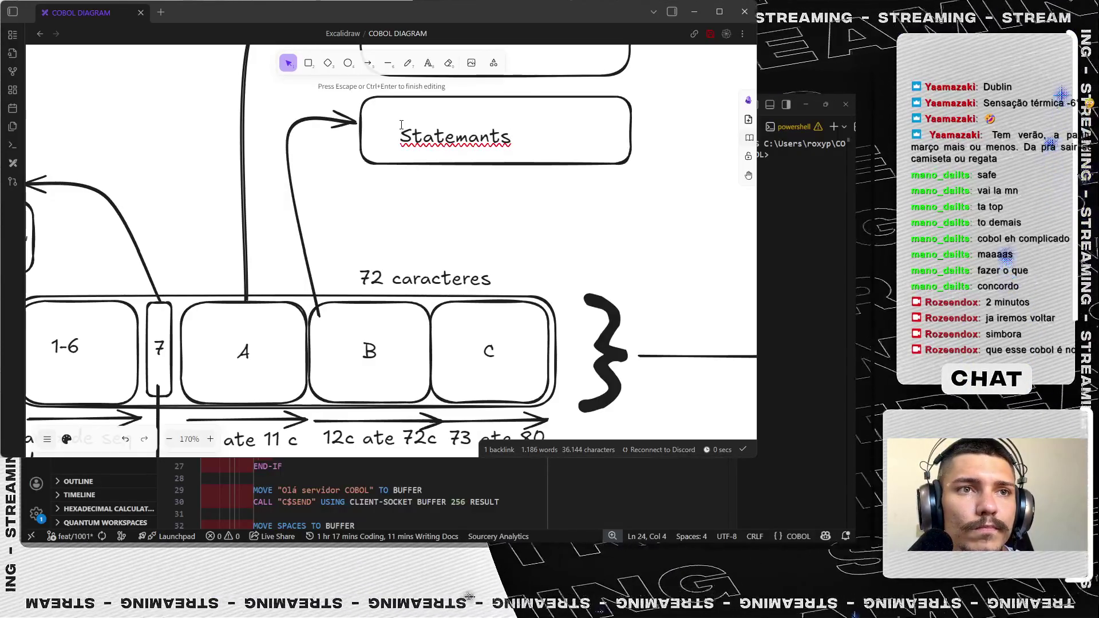
key("BackSpace")
key("BackSpace")
key("BackSpace")
key("BackSpace")
type("ents")
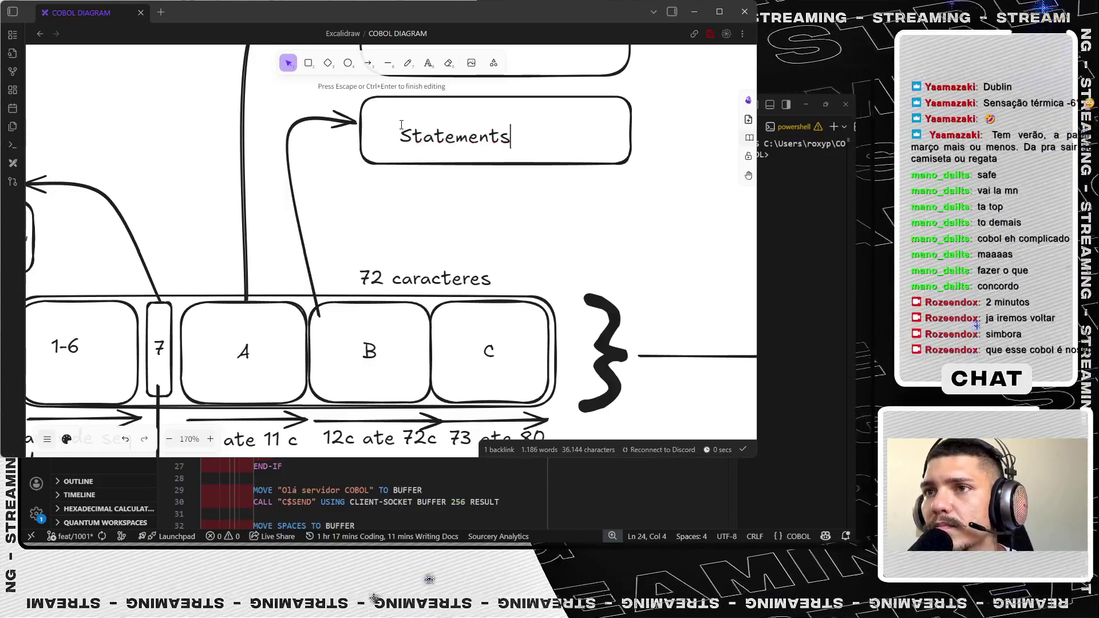
type(", claus.")
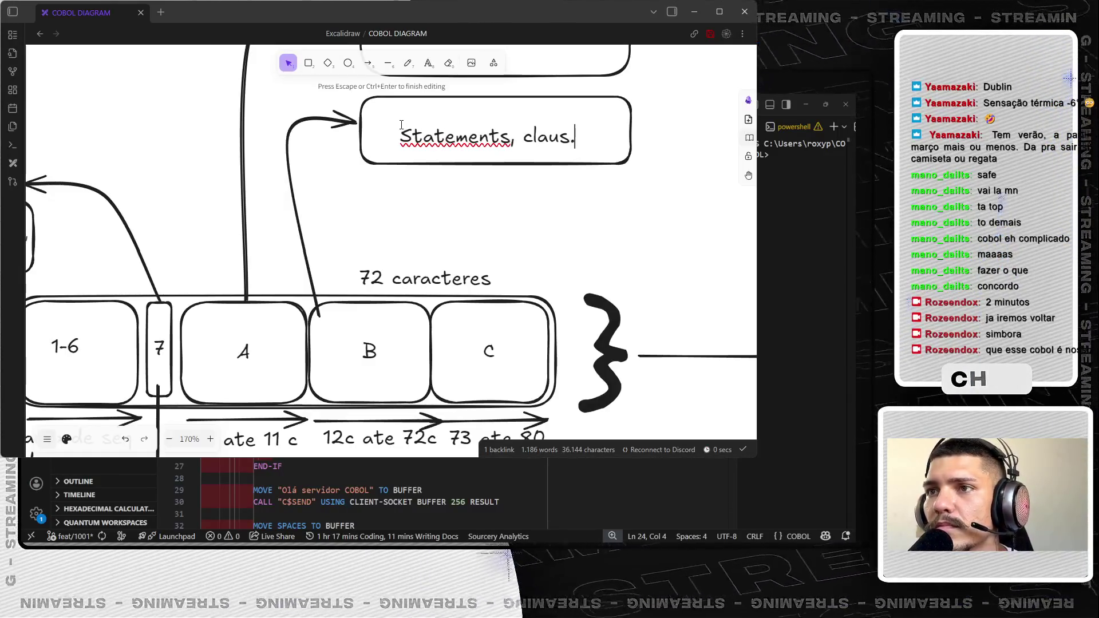
key("Escape")
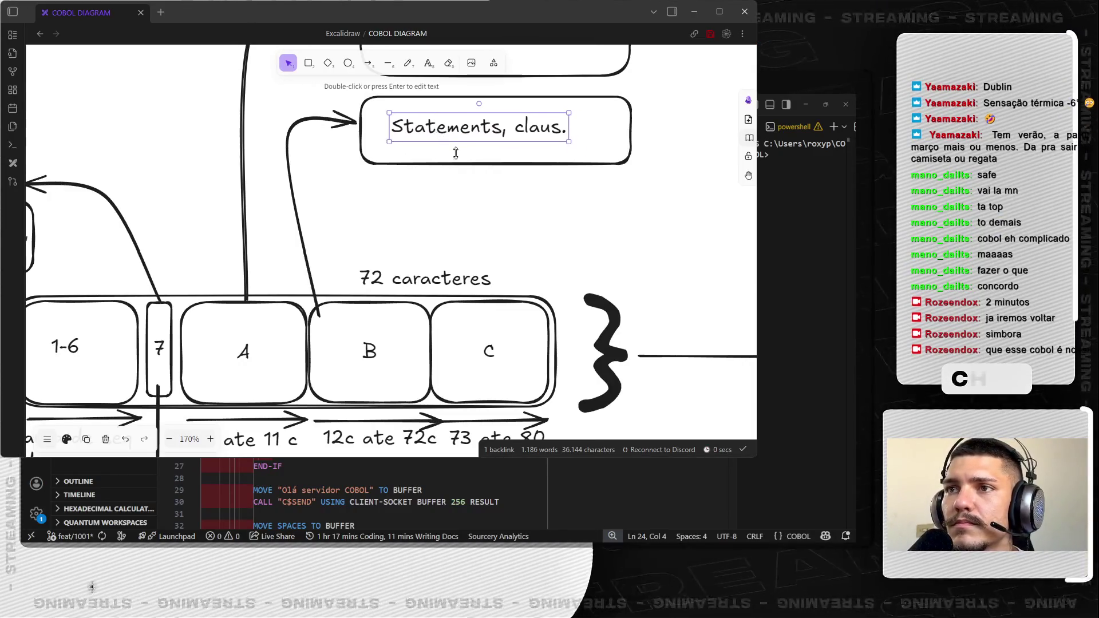
left_click(536, 189)
scroll(584, 216, "up", 1)
scroll(585, 215, "right", 1)
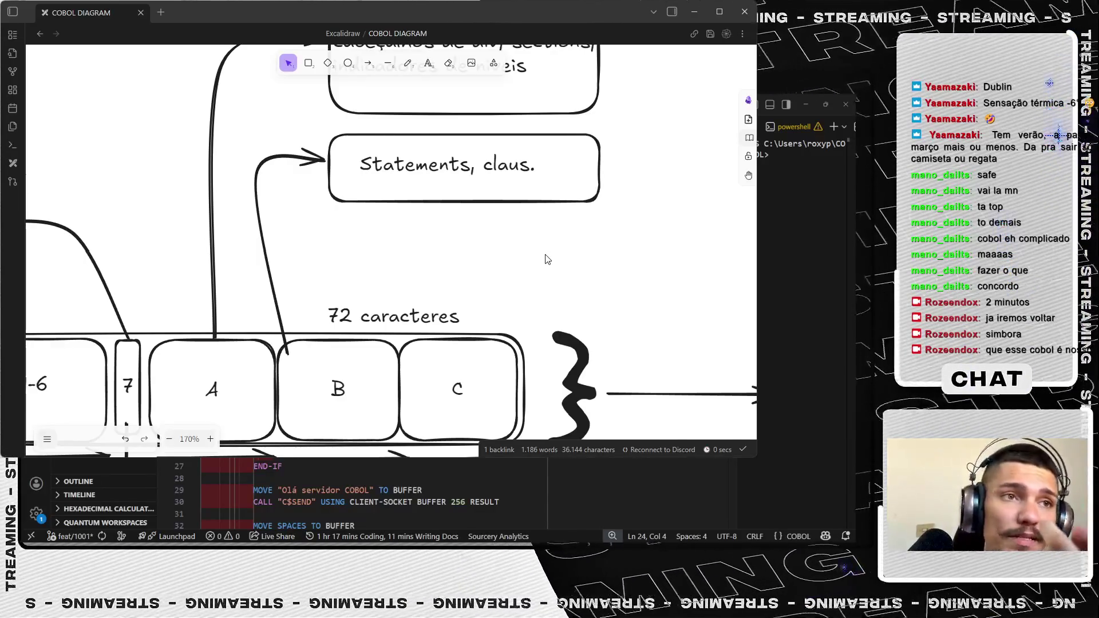
scroll(542, 262, "down", 2)
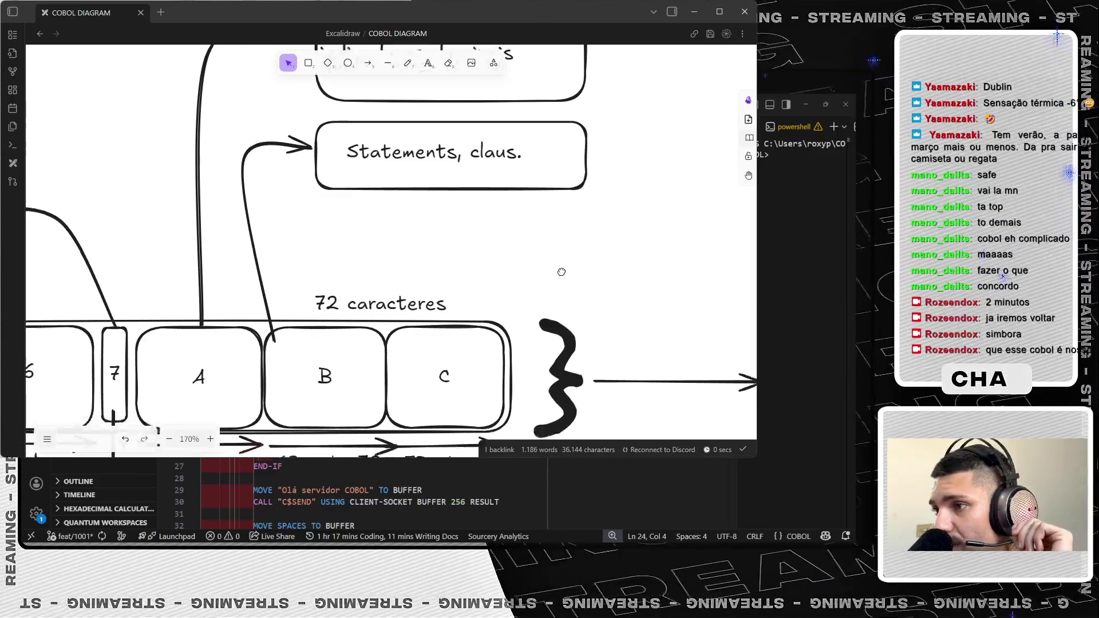
scroll(537, 233, "down", 2)
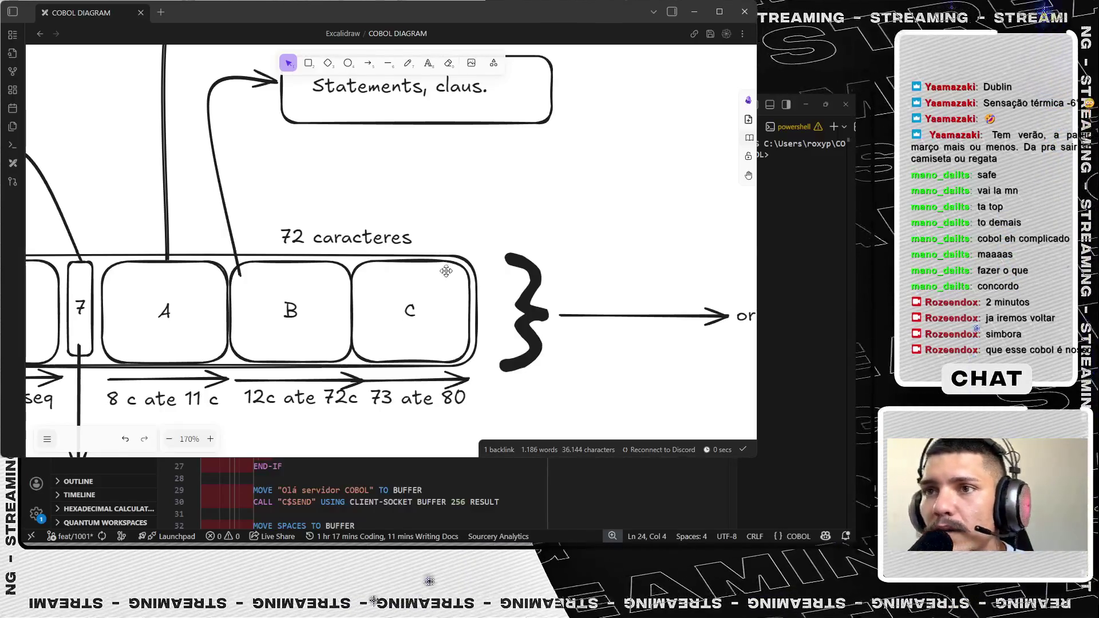
scroll(464, 344, "down", 2)
scroll(515, 318, "up", 1)
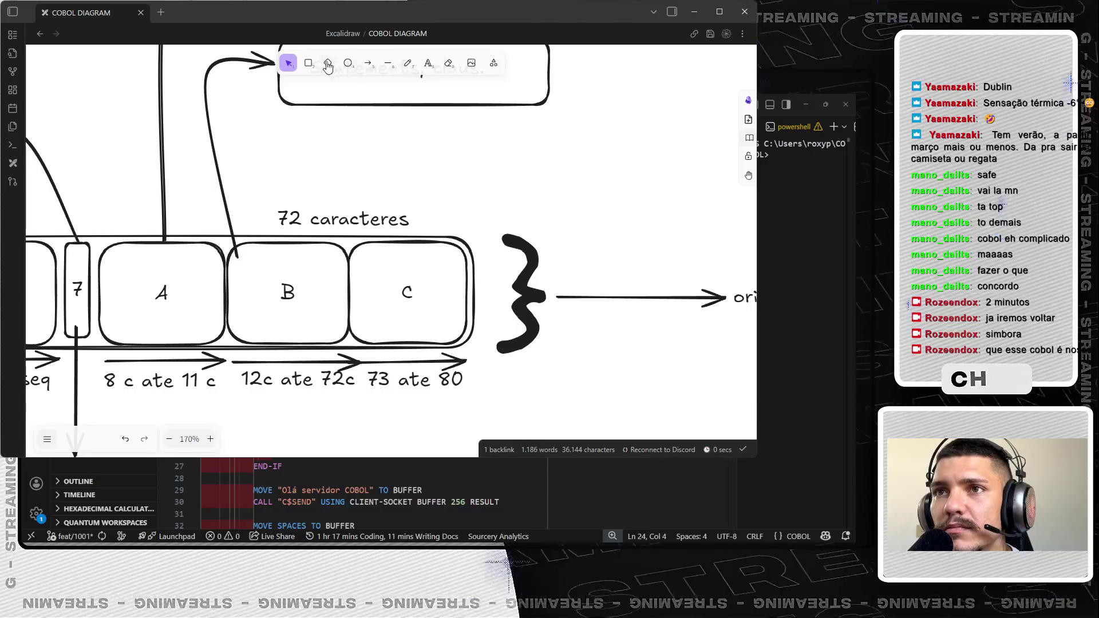
- Draw a box right of box C and a bent arrow from box C into it
left_click_drag(441, 118, 714, 221)
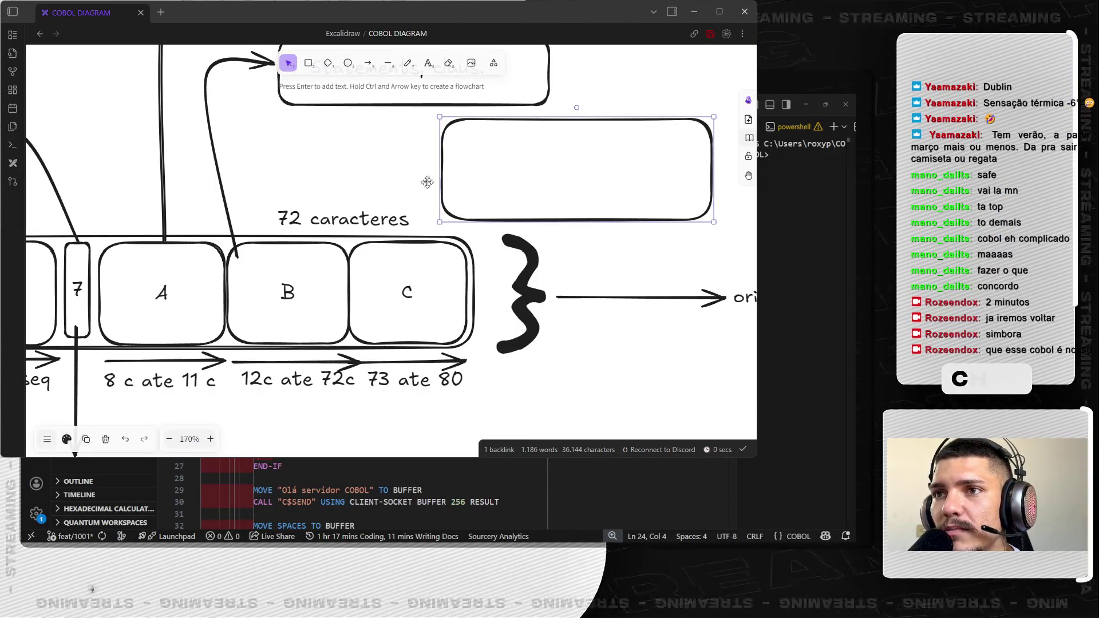
left_click_drag(358, 206, 322, 211)
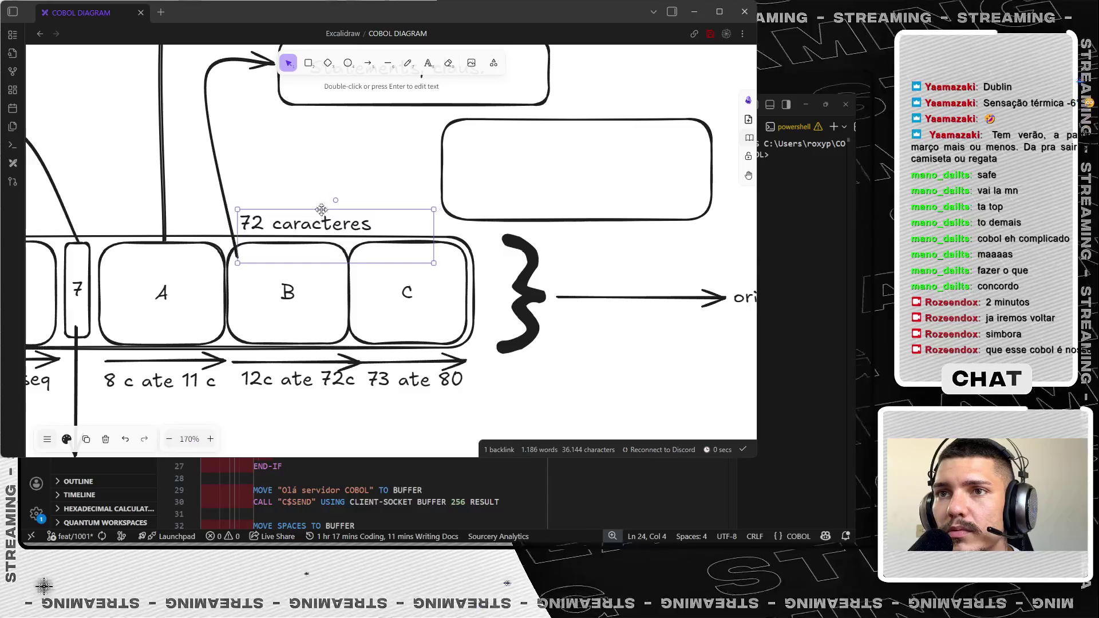
left_click(368, 63)
left_click_drag(401, 265, 440, 161)
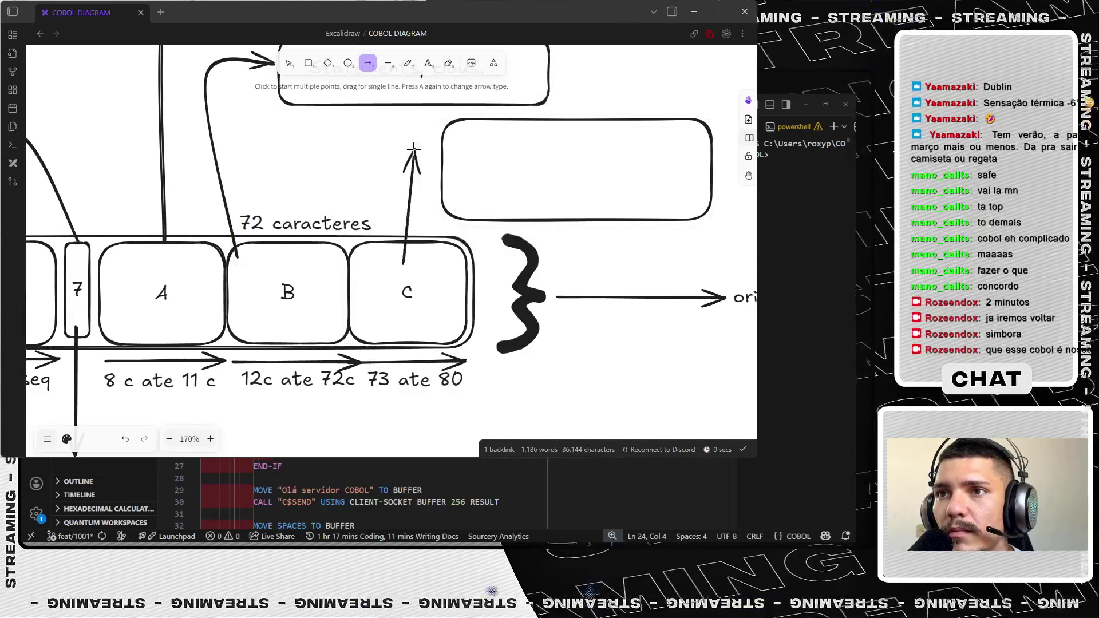
left_click_drag(420, 212, 398, 171)
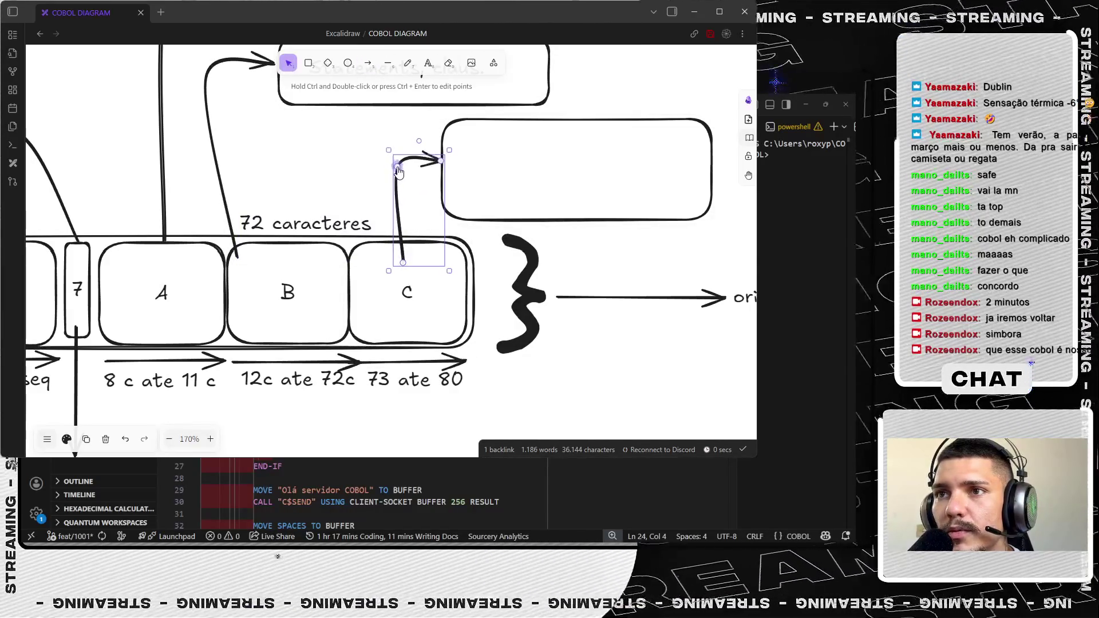
- Write the note: area ignored by the compiler, formerly identified the programmer on punch cards
double_click(490, 142)
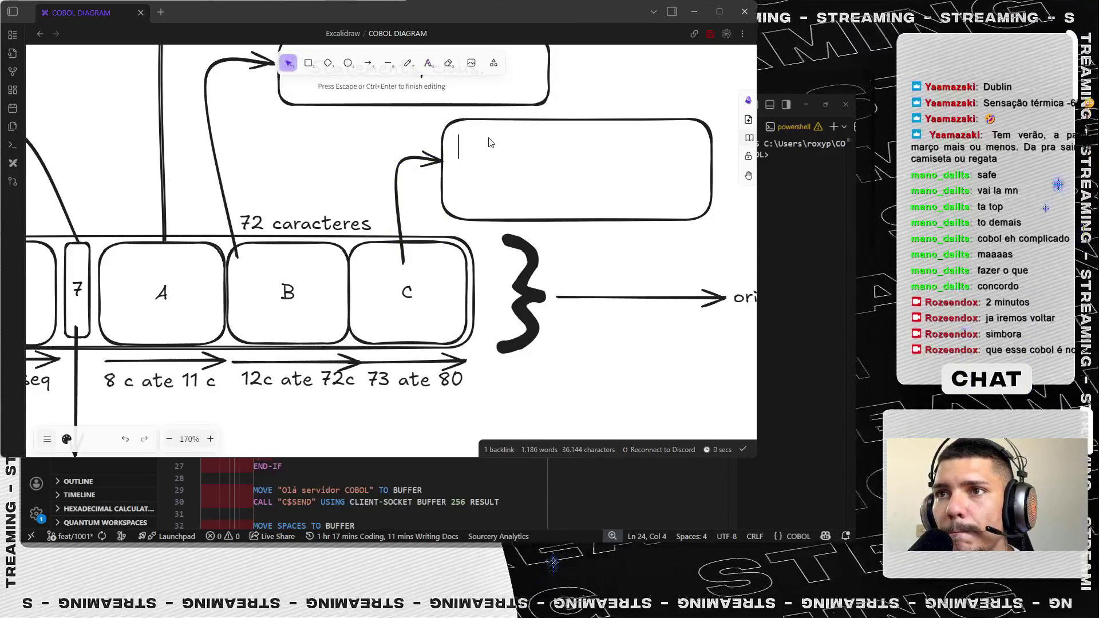
type("ignorada hoje ")
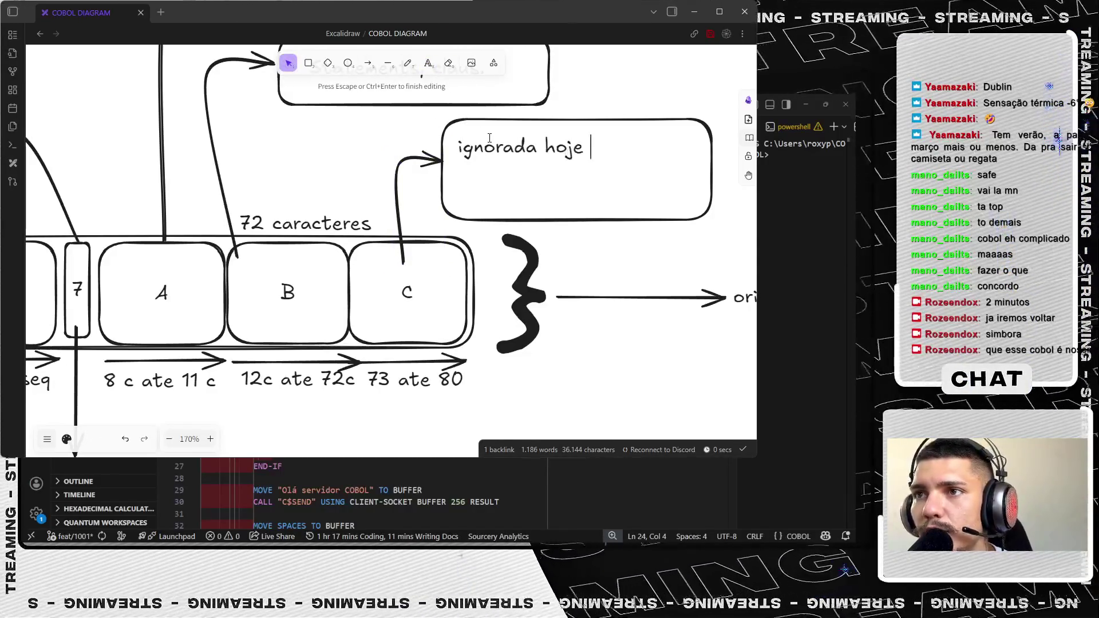
type("pelo compl")
key("BackSpace")
key("BackSpace")
key("BackSpace")
key("BackSpace")
key("BackSpace")
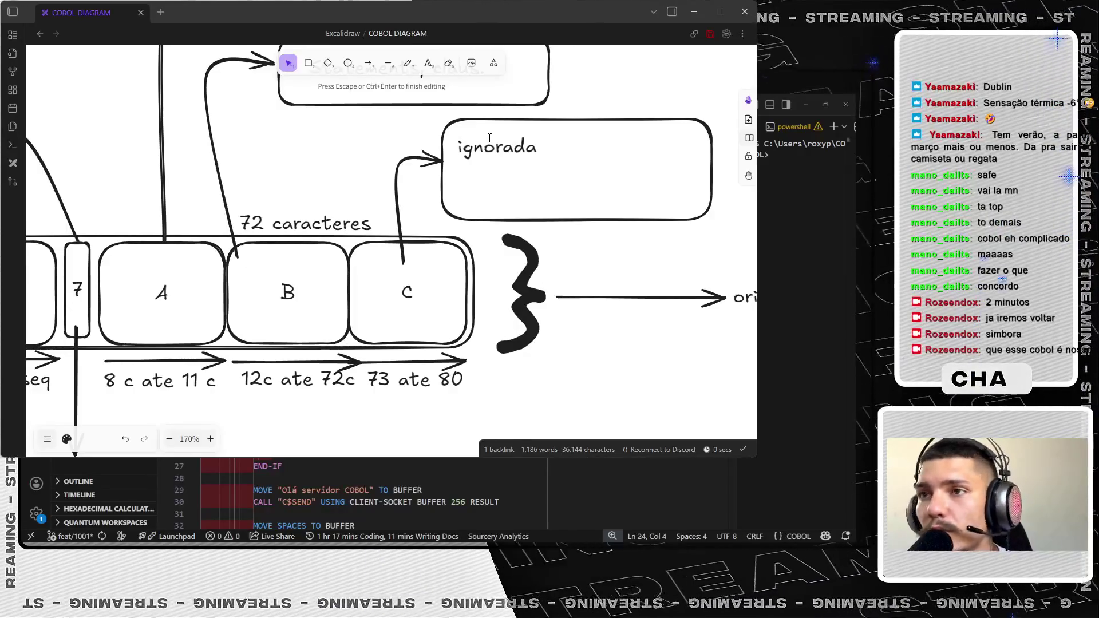
type("elo compiler")
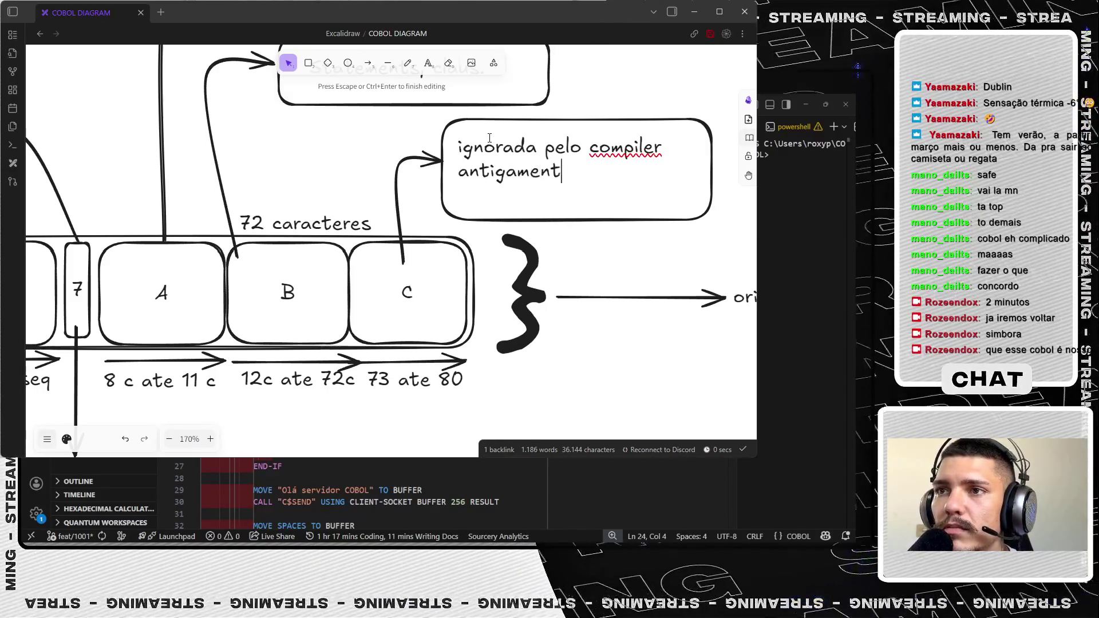
key("BackSpace")
key("BackSpace")
key("BackSpace")
type("e usada praa")
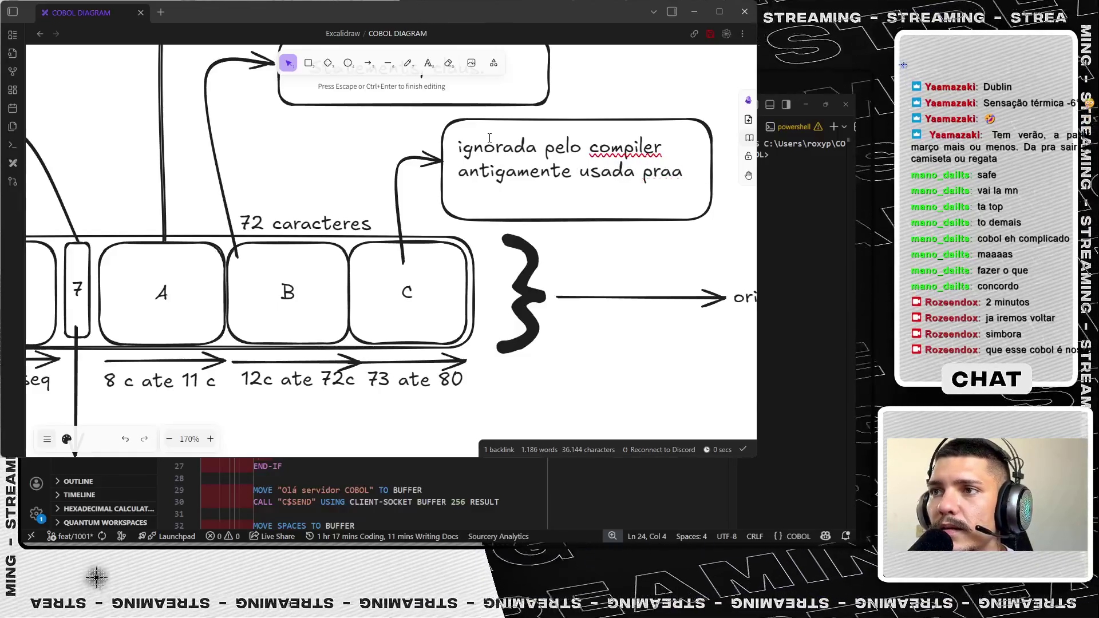
key("BackSpace")
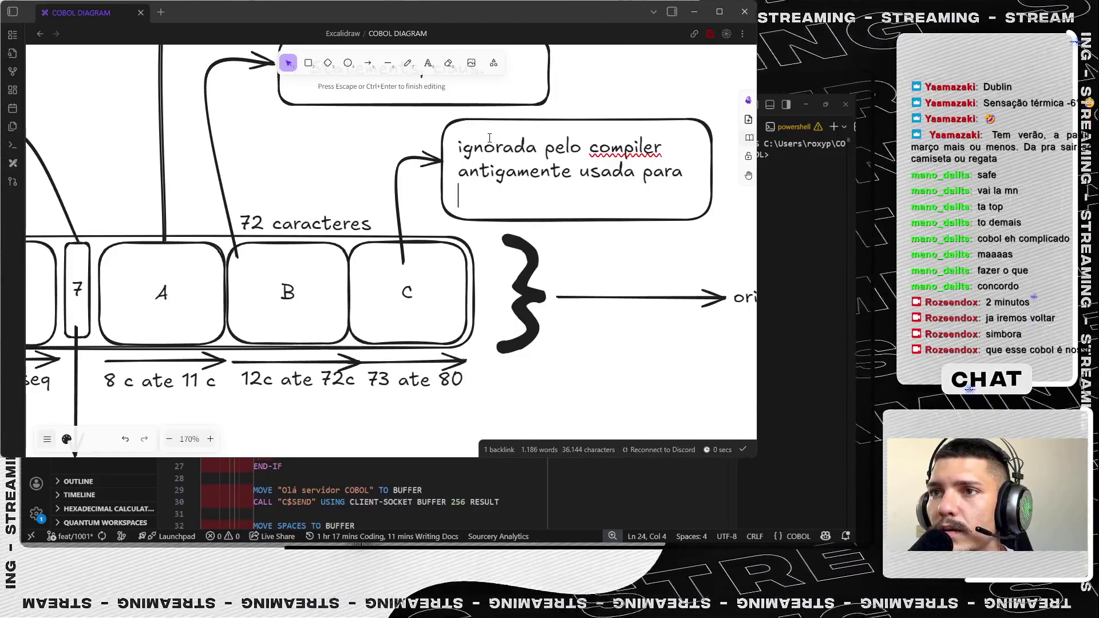
type("ident")
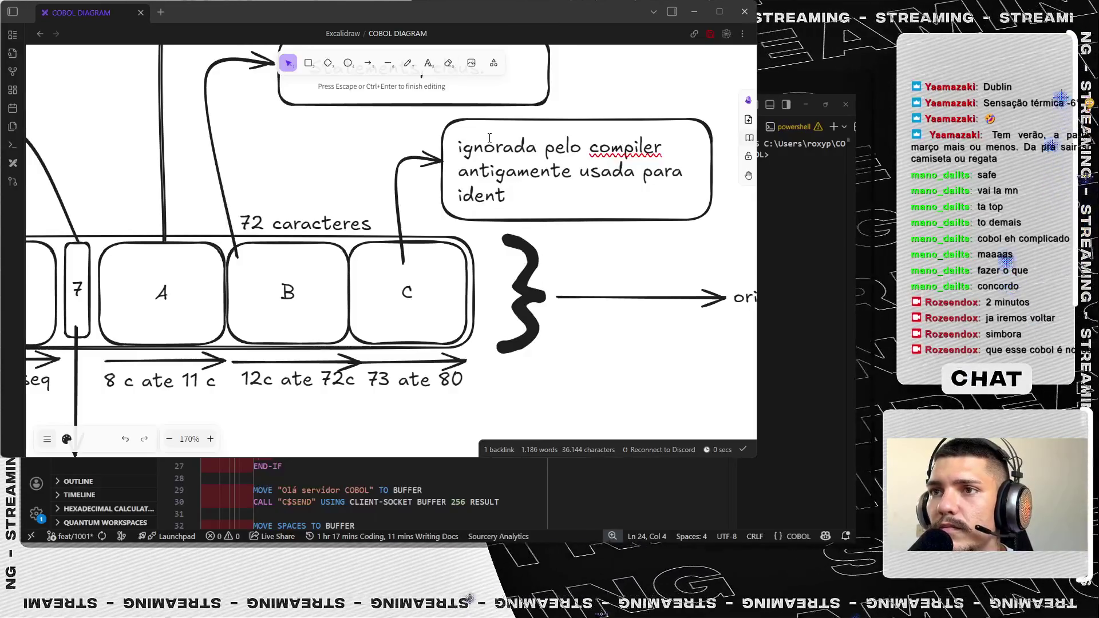
type("ificar ")
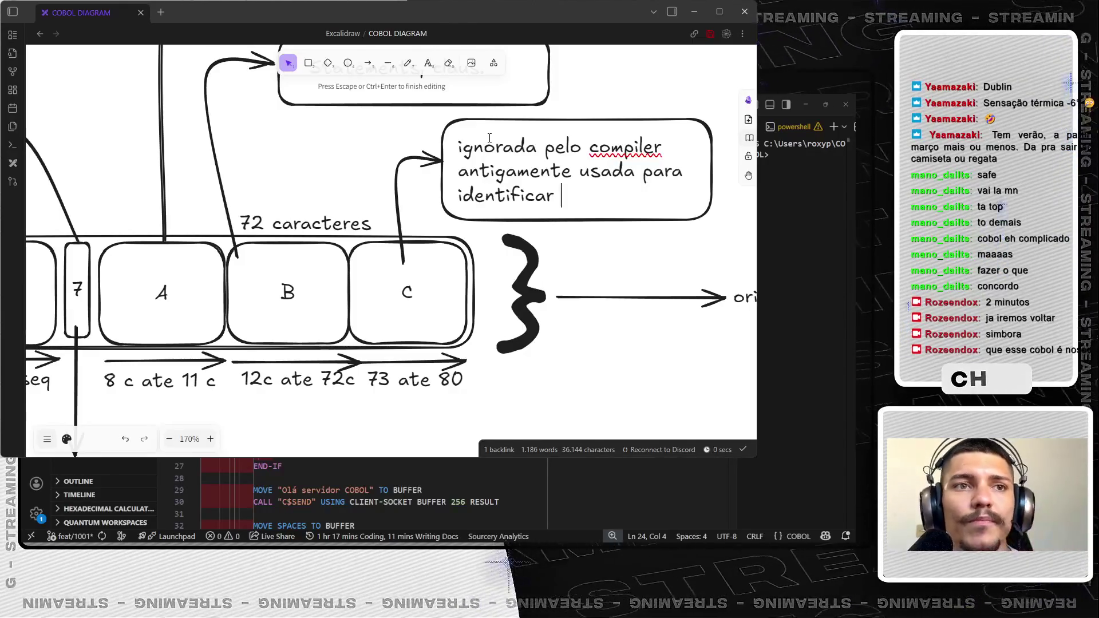
type("o prof no card")
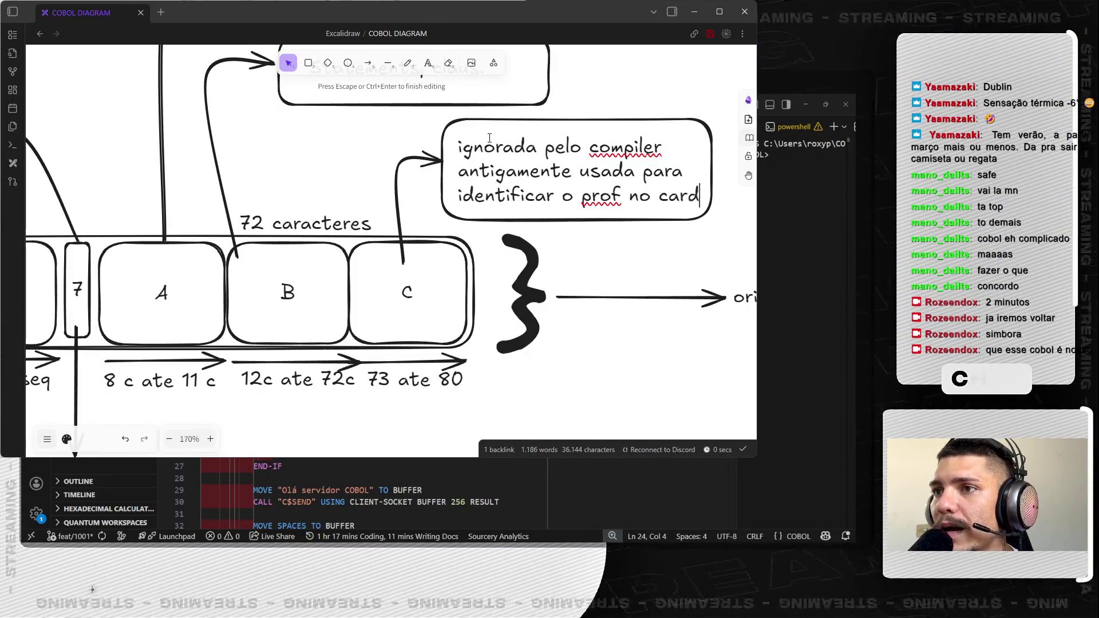
type(" fi")
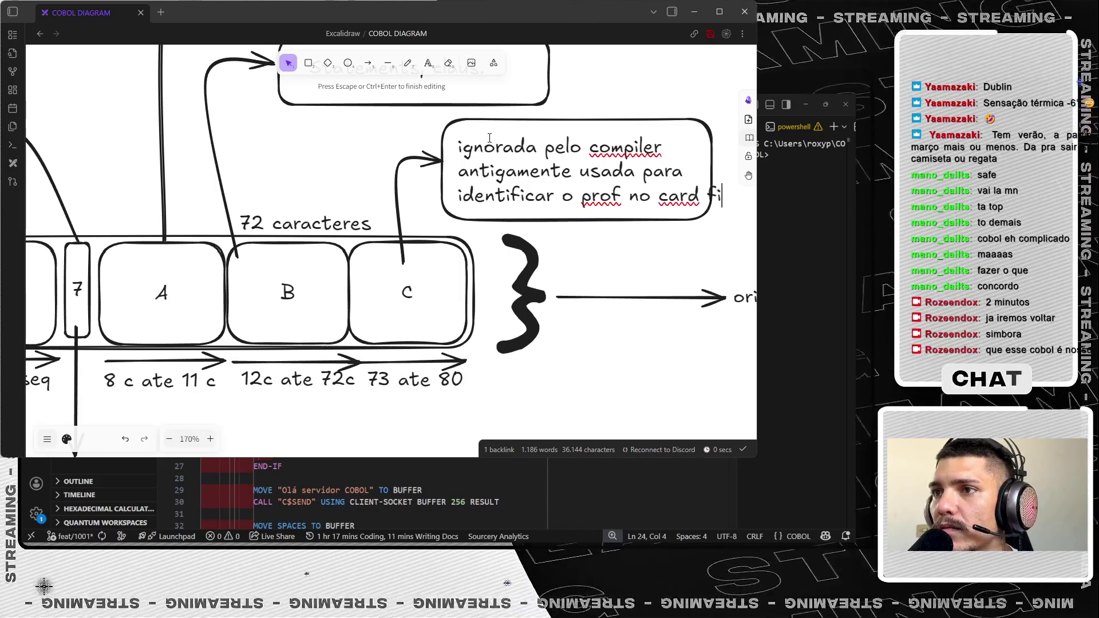
type("sico")
left_click(516, 257)
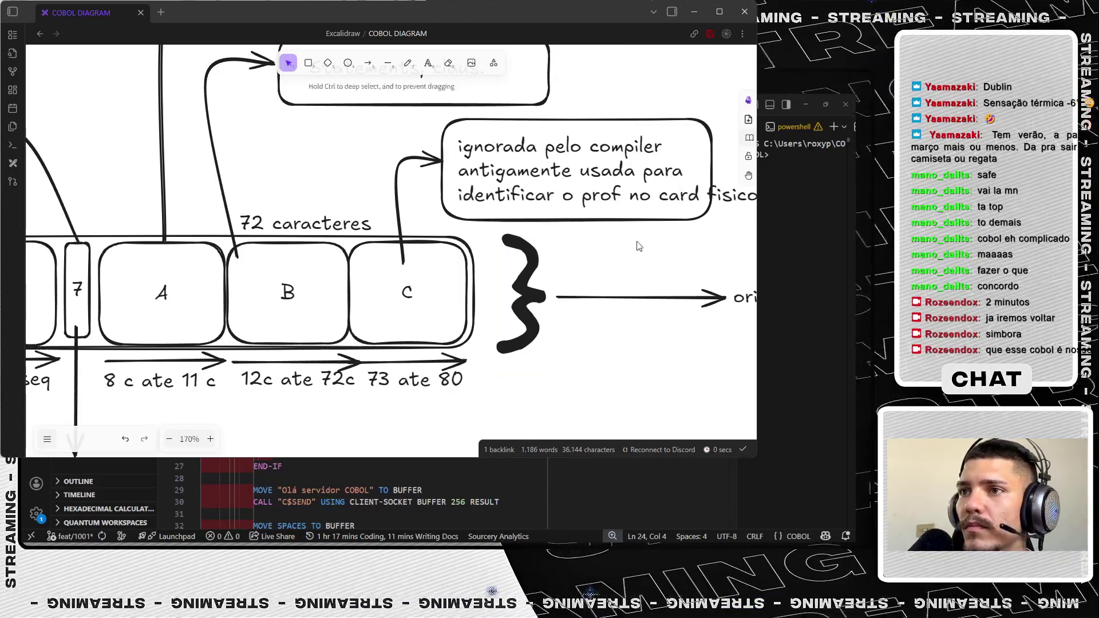
- Widen the compiler note to fit its text and anchor its arrow on box C's top edge
left_click(712, 217)
mouse_move(719, 222)
left_mouse_down()
mouse_move(756, 225)
mouse_move(624, 223)
mouse_move(633, 225)
left_mouse_up()
left_click(273, 187)
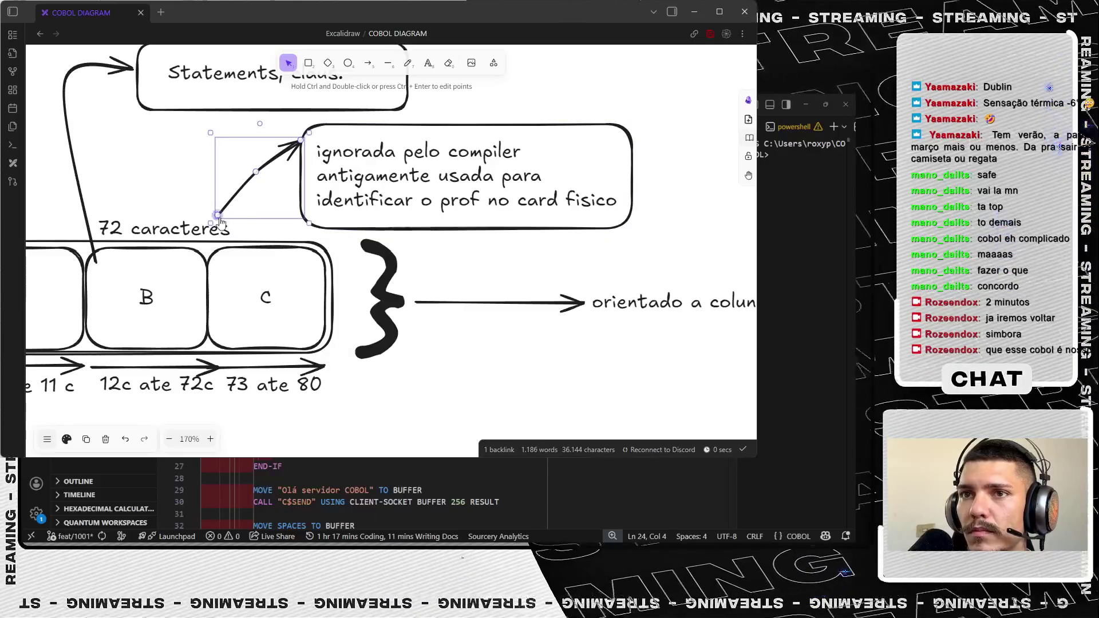
left_click_drag(218, 217, 265, 263)
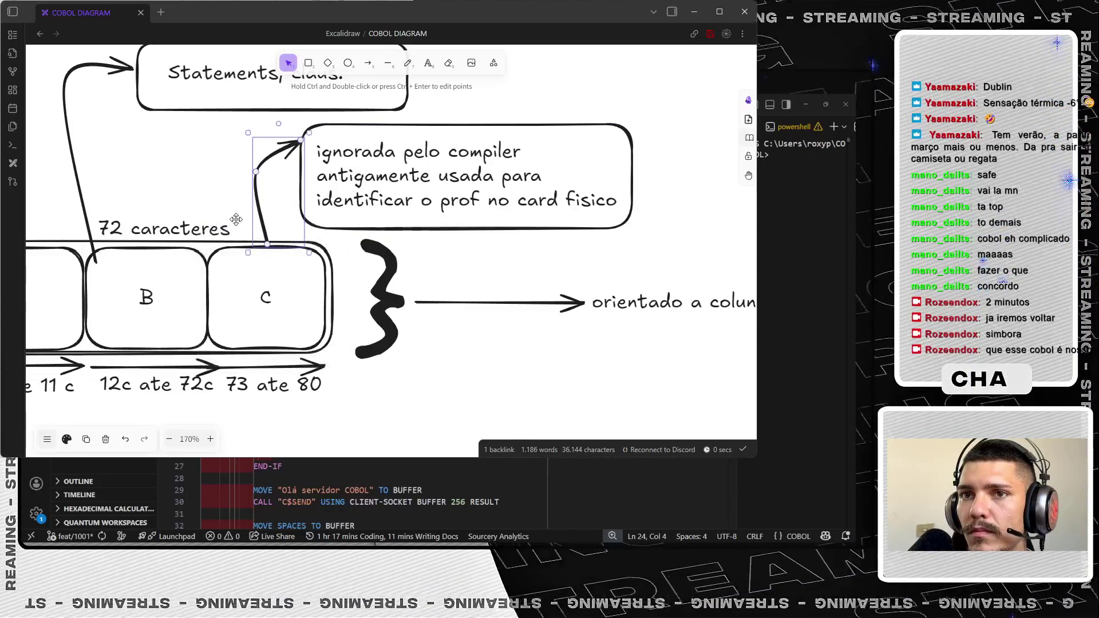
left_click(102, 269)
- Move the '72 caracteres' label above boxes 1-6 and 7, undoing an accidental rectangle change
left_click(95, 234)
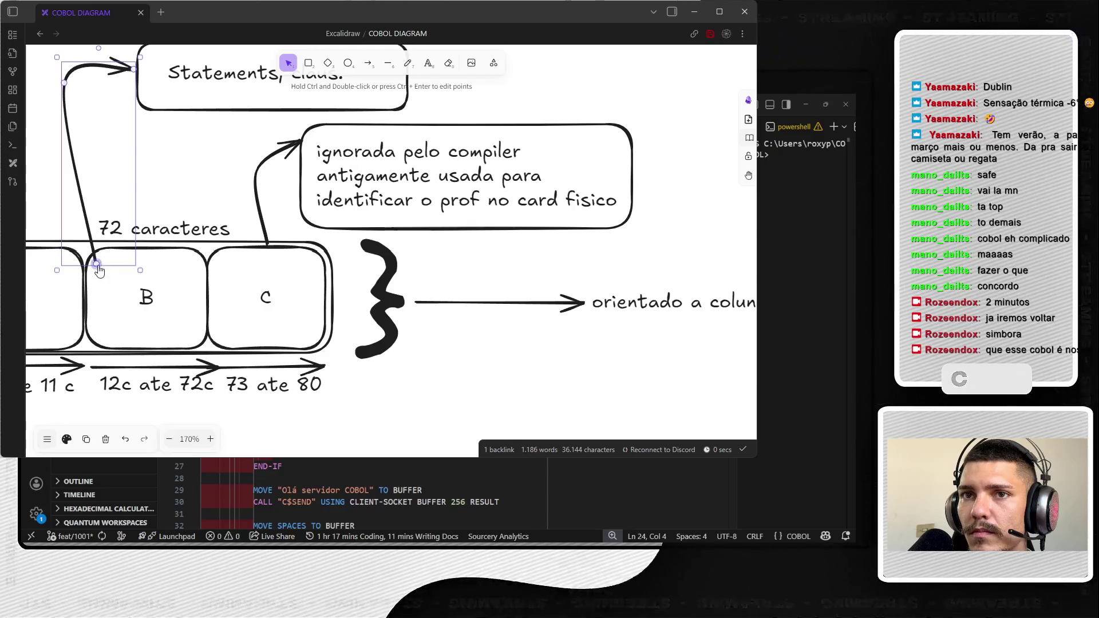
left_click_drag(163, 228, 163, 315)
scroll(502, 360, "left", 4)
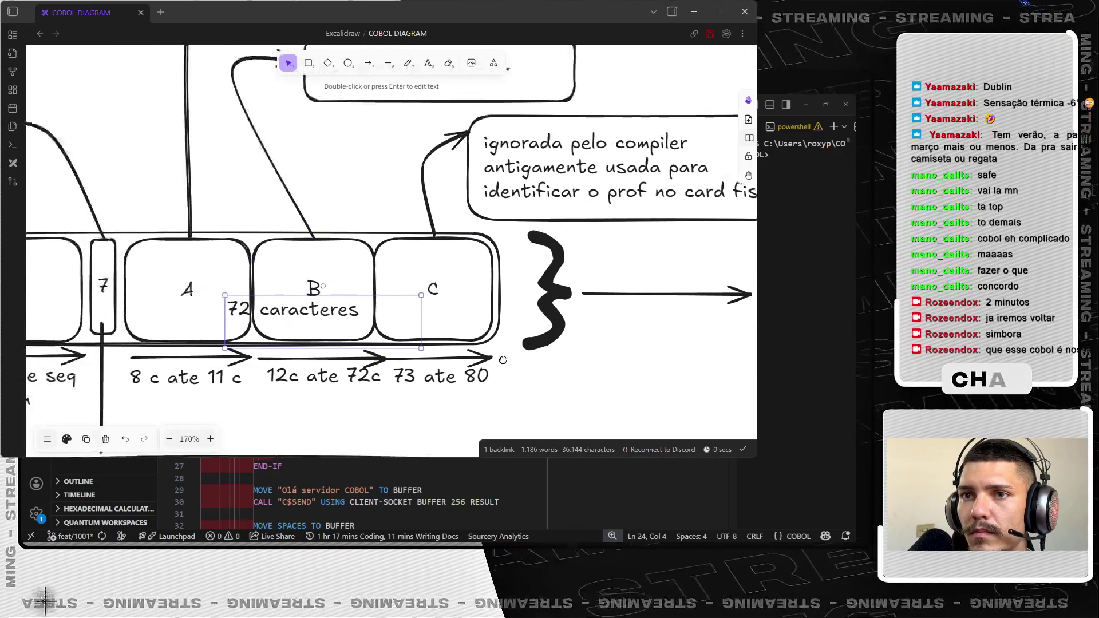
scroll(502, 359, "left", 3)
left_click_drag(428, 312, 134, 226)
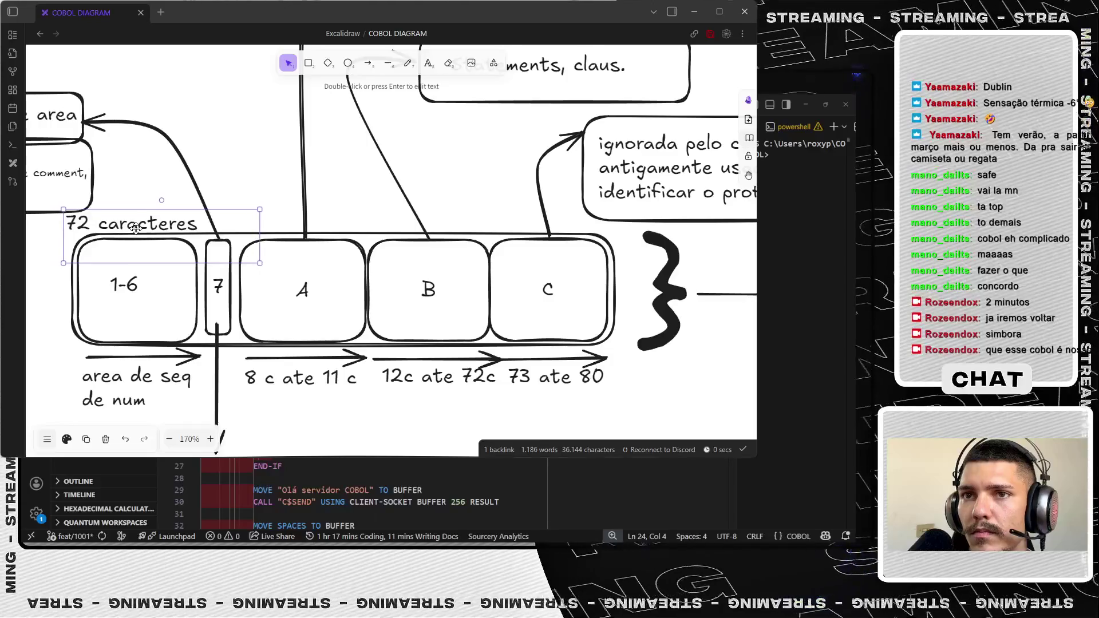
left_click_drag(62, 209, 104, 221)
left_click(105, 228)
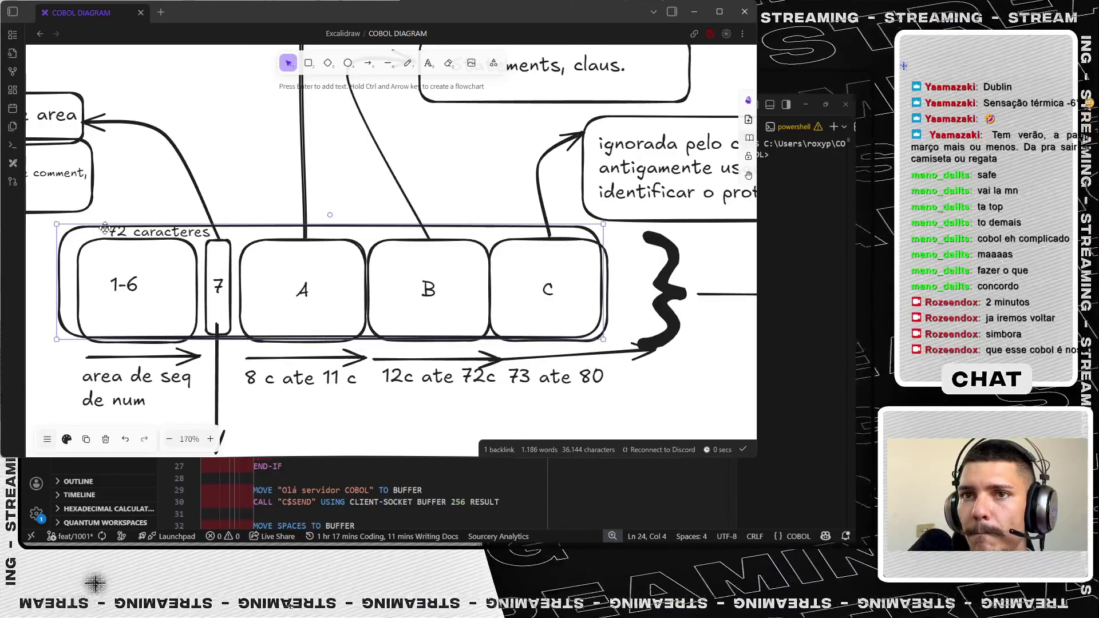
key("ctrl+z")
left_click(112, 224)
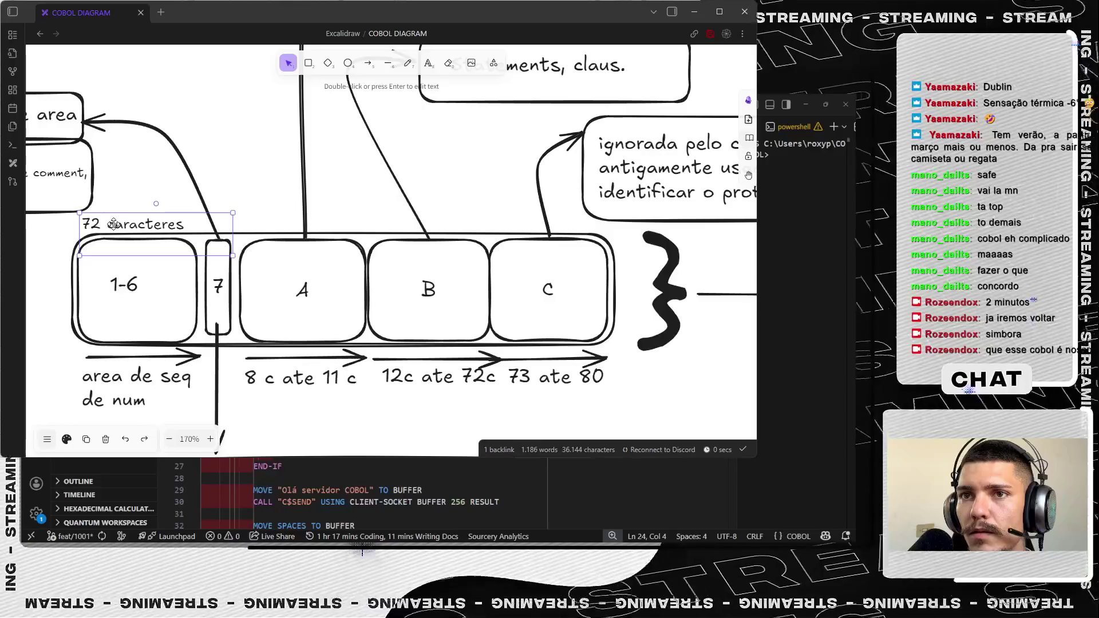
key("Escape")
scroll(377, 165, "down", 5)
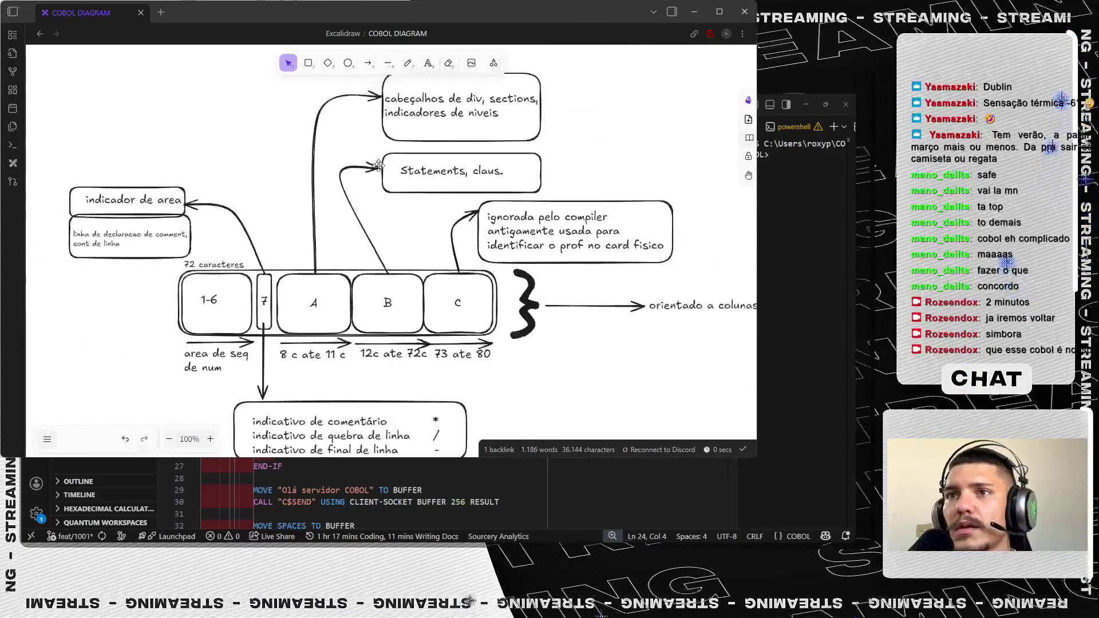
scroll(378, 166, "down", 1)
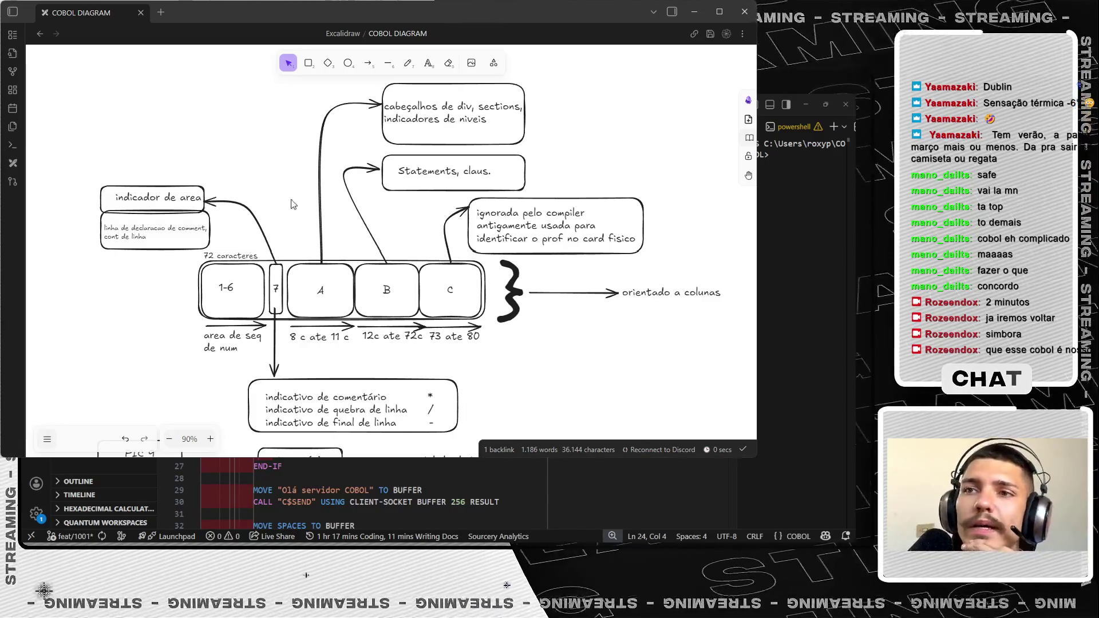
- Re-bend the arrows from boxes B and C and slide the compiler note text back inside its rectangle
left_click_drag(383, 258, 388, 271)
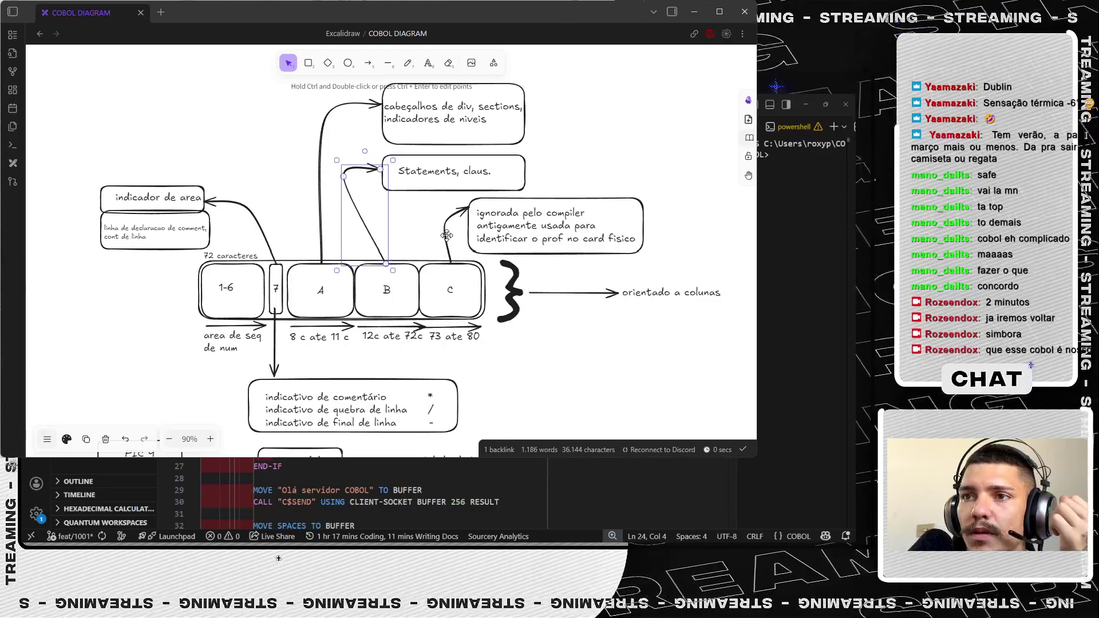
left_click_drag(447, 234, 385, 217)
left_click(488, 217)
mouse_move(488, 217)
left_mouse_down()
mouse_move(453, 219)
mouse_move(494, 219)
mouse_move(452, 197)
mouse_move(422, 219)
left_mouse_up()
left_click(424, 257)
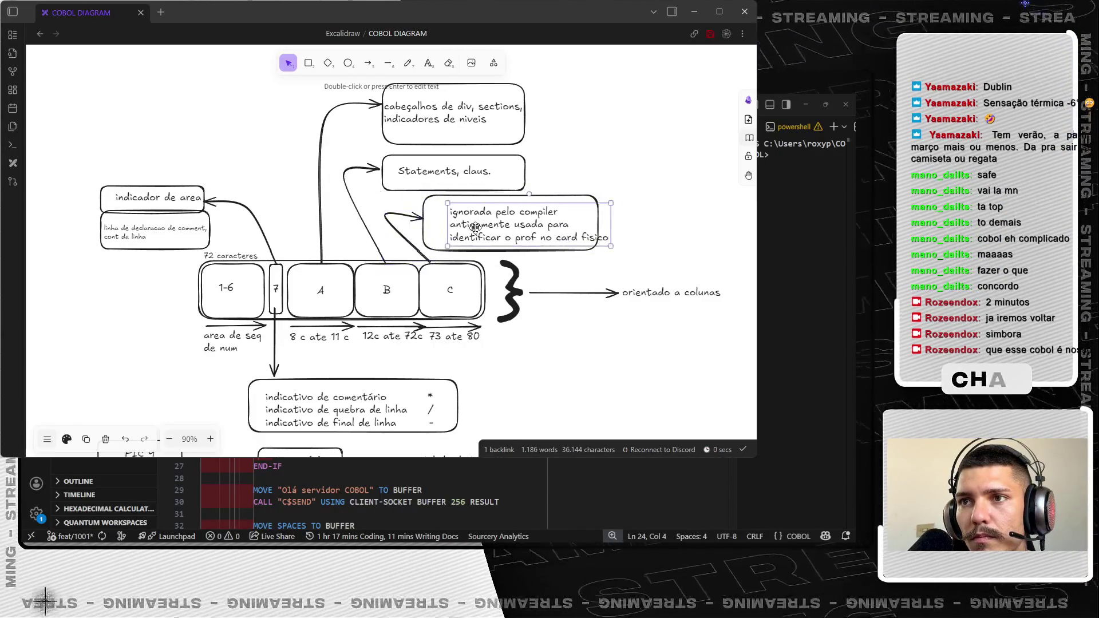
left_click_drag(469, 228, 425, 224)
left_click(562, 160)
- Resize the header note rectangle, move its text, and attach box A's arrow to it
left_click_drag(483, 120, 486, 117)
left_click(487, 139)
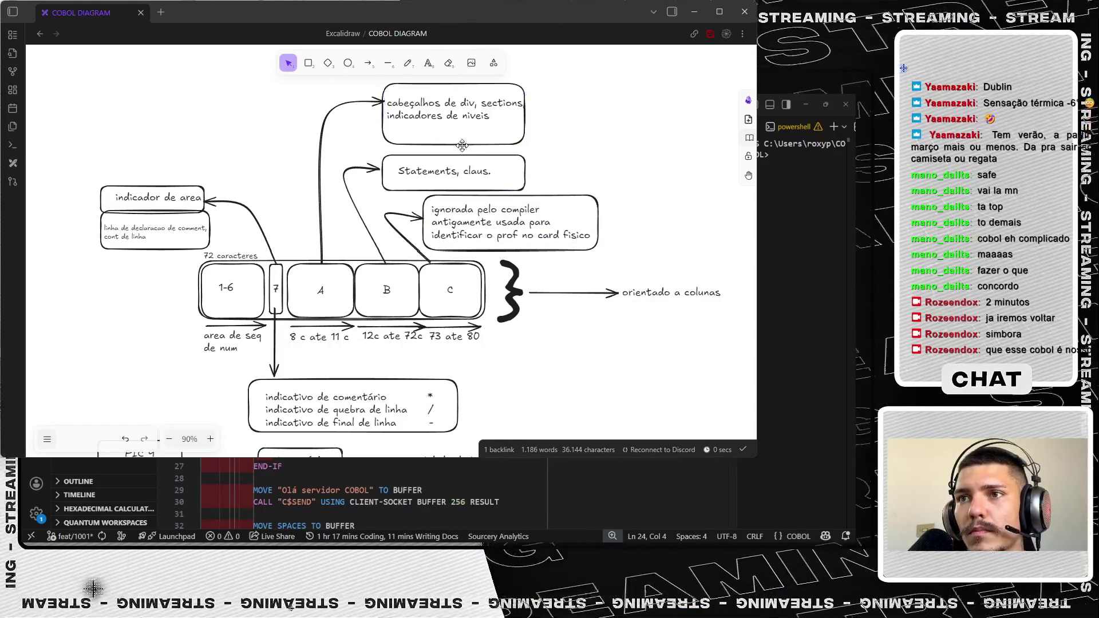
left_click_drag(522, 85, 524, 97)
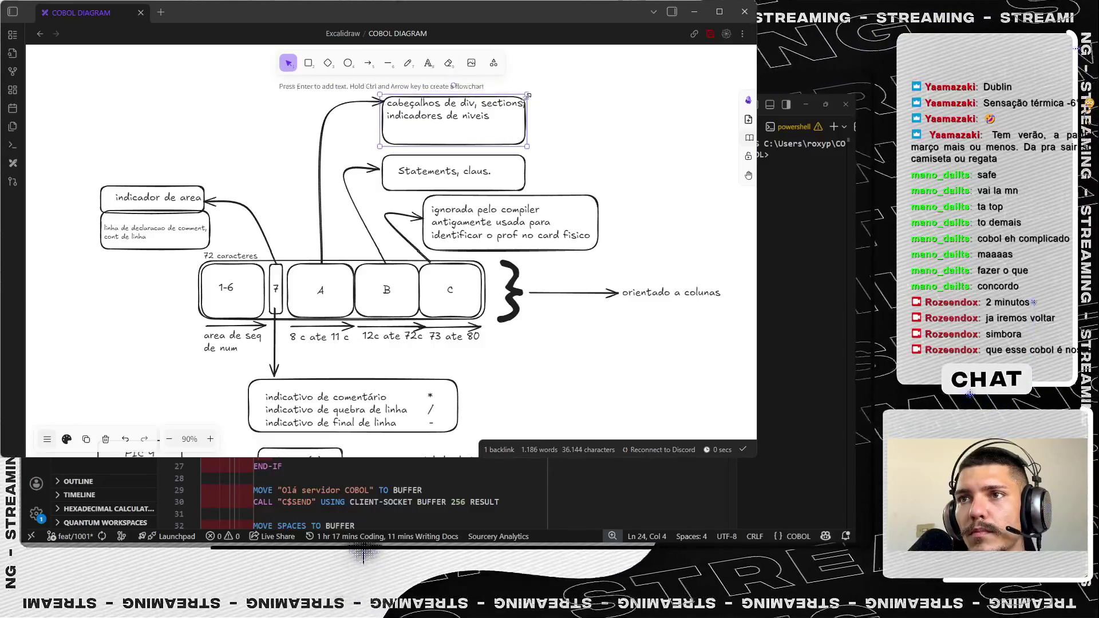
left_click_drag(526, 146, 529, 133)
left_click_drag(455, 115, 463, 154)
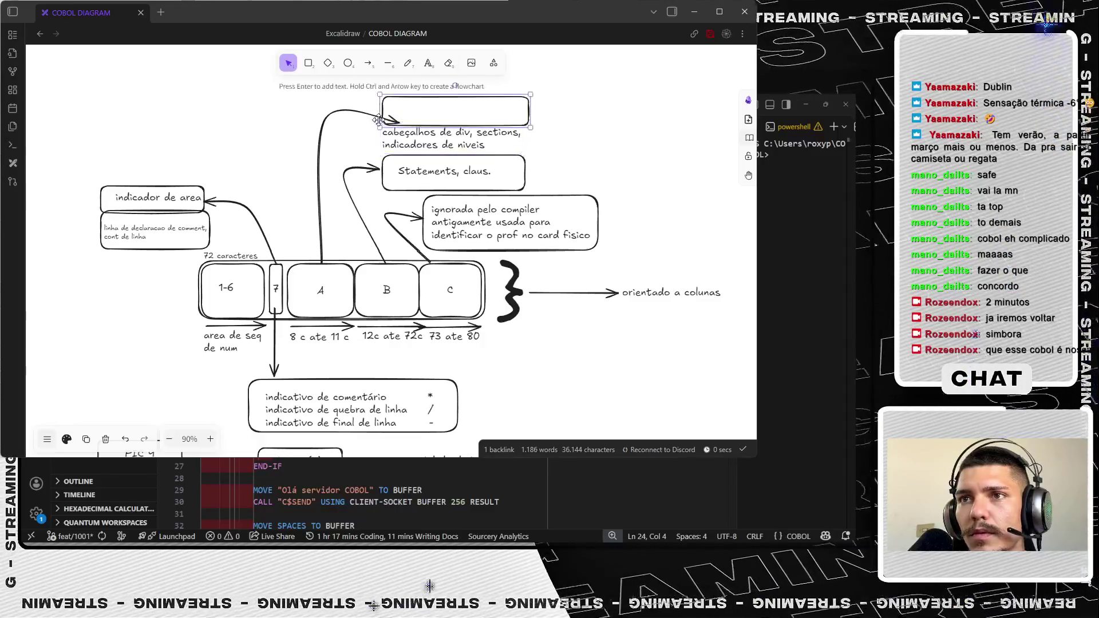
left_click(360, 120)
mouse_move(395, 122)
left_mouse_down()
mouse_move(383, 109)
mouse_move(424, 140)
mouse_move(430, 102)
left_mouse_up()
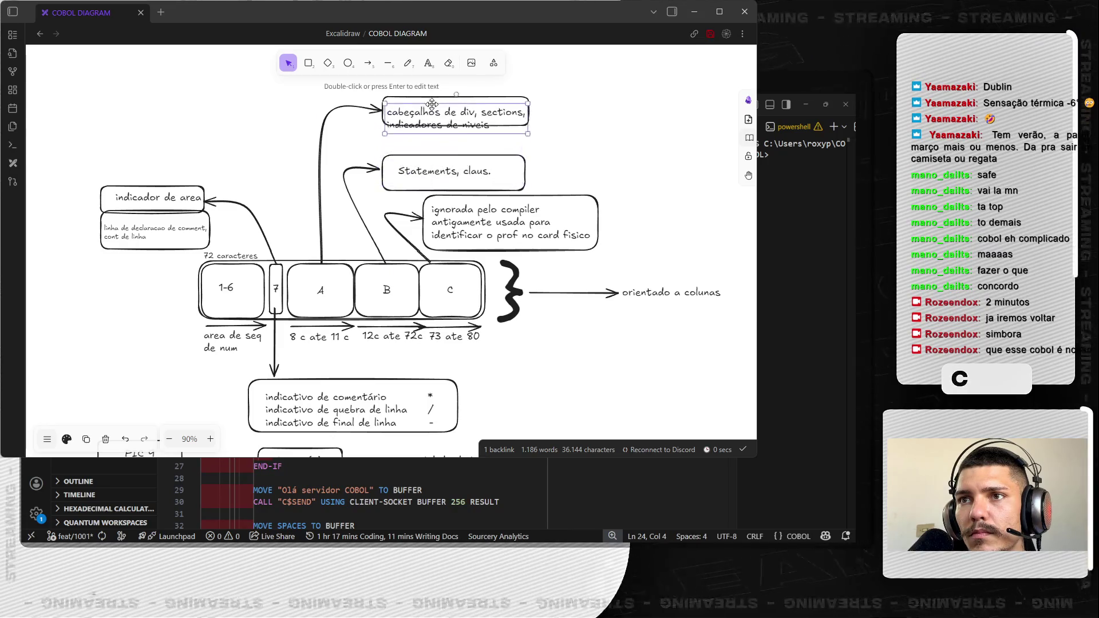
- Move the header rectangle down above the Statements box and fit its text inside
left_click(556, 95)
mouse_move(389, 95)
left_mouse_down()
mouse_move(387, 124)
mouse_move(325, 158)
left_mouse_up()
left_click(358, 120)
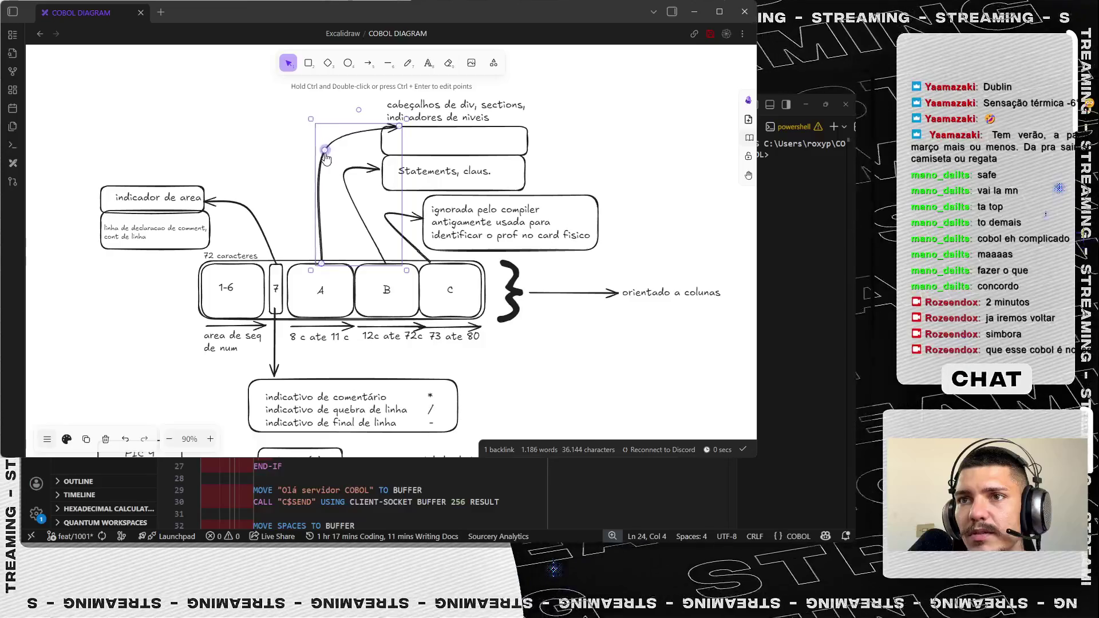
left_click_drag(406, 115, 404, 145)
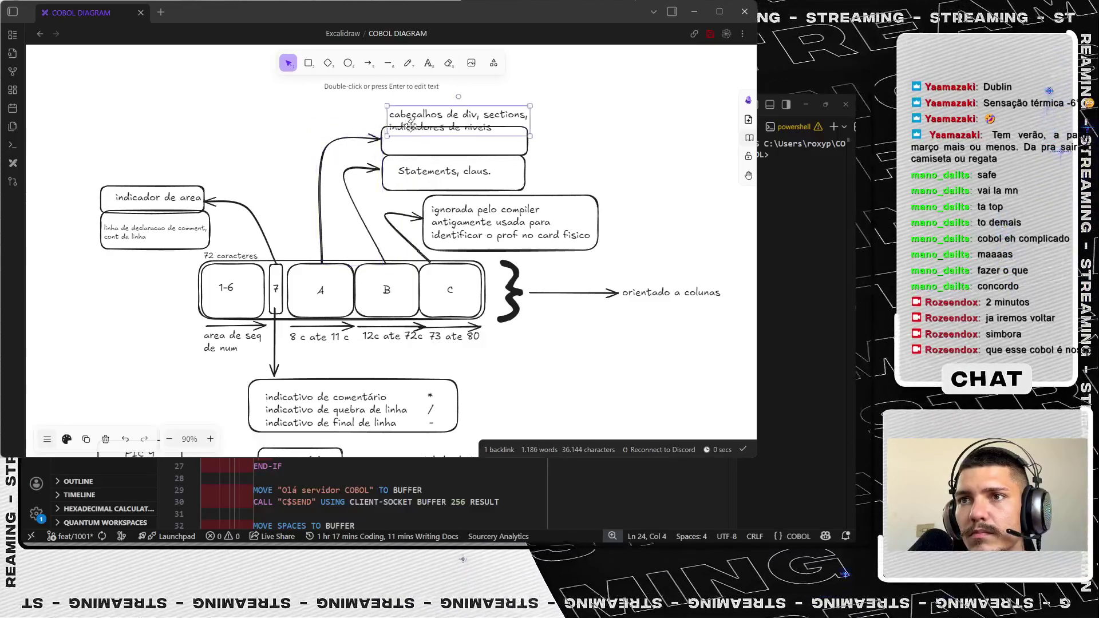
scroll(302, 186, "up", 5)
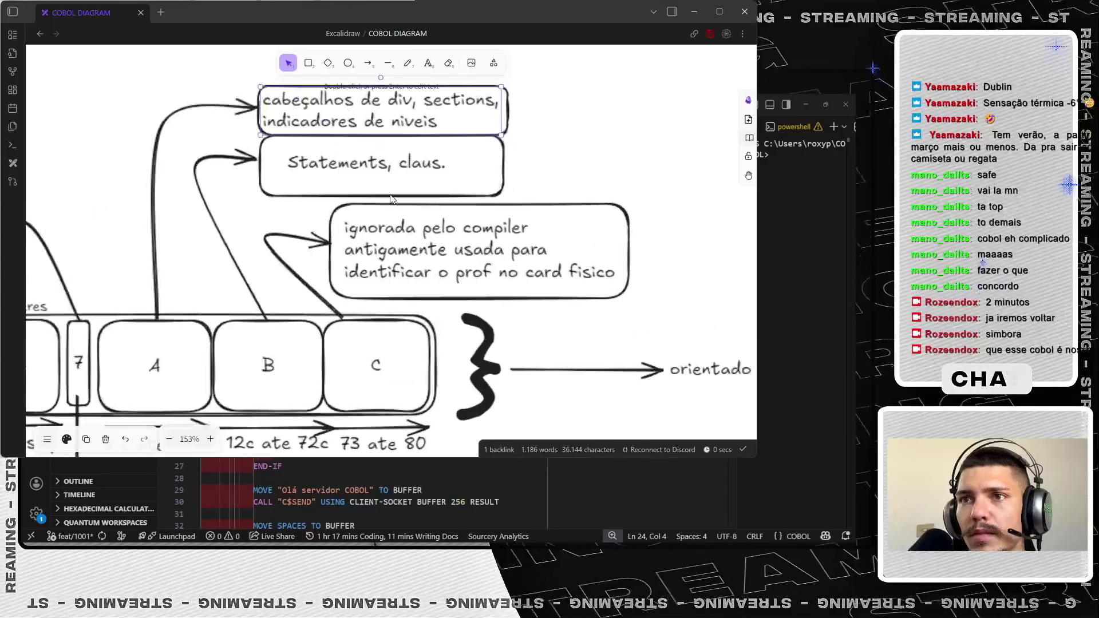
- Shrink the Statements, claus. and compiler-note boxes and move the compiler note text into its box
left_click(502, 192)
left_click_drag(504, 198, 456, 184)
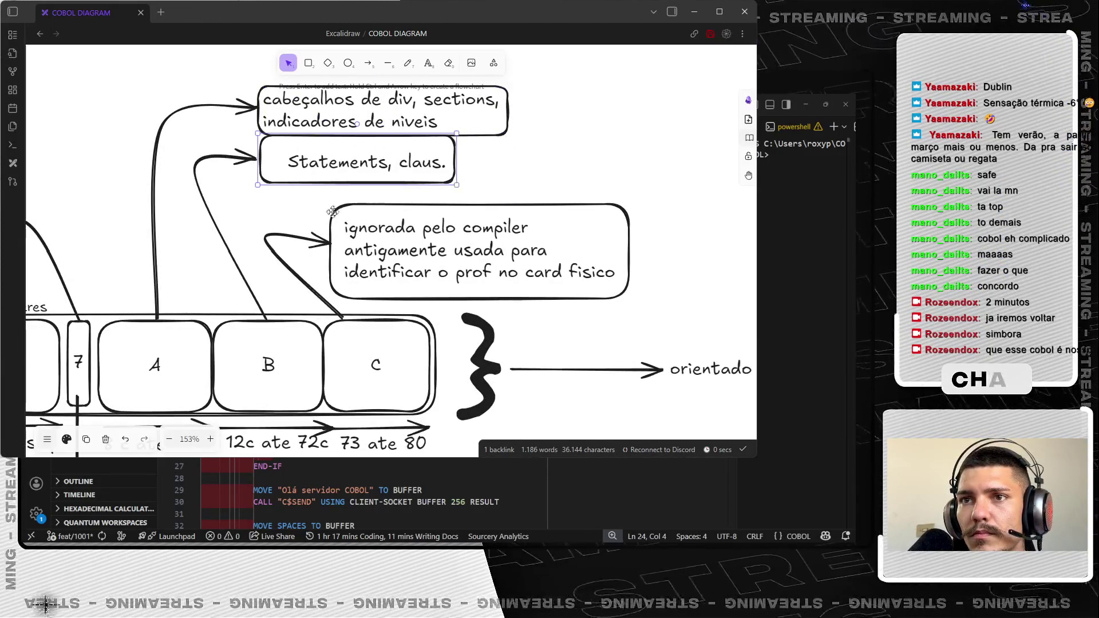
left_click_drag(335, 211, 308, 193)
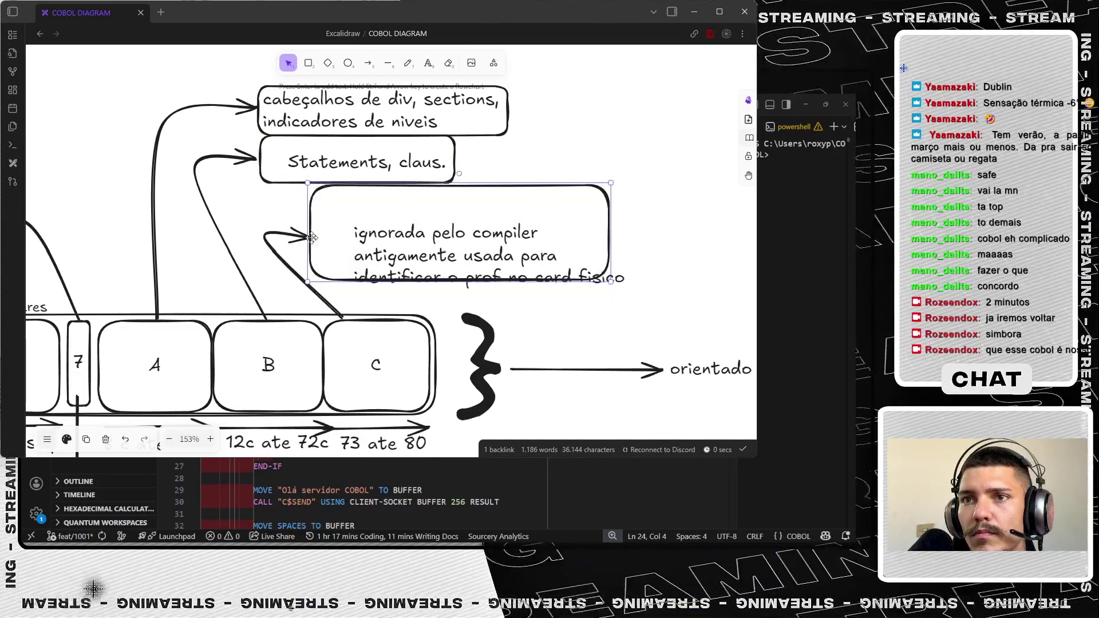
mouse_move(488, 247)
left_mouse_down()
mouse_move(478, 211)
mouse_move(456, 211)
left_mouse_up()
left_click(529, 166)
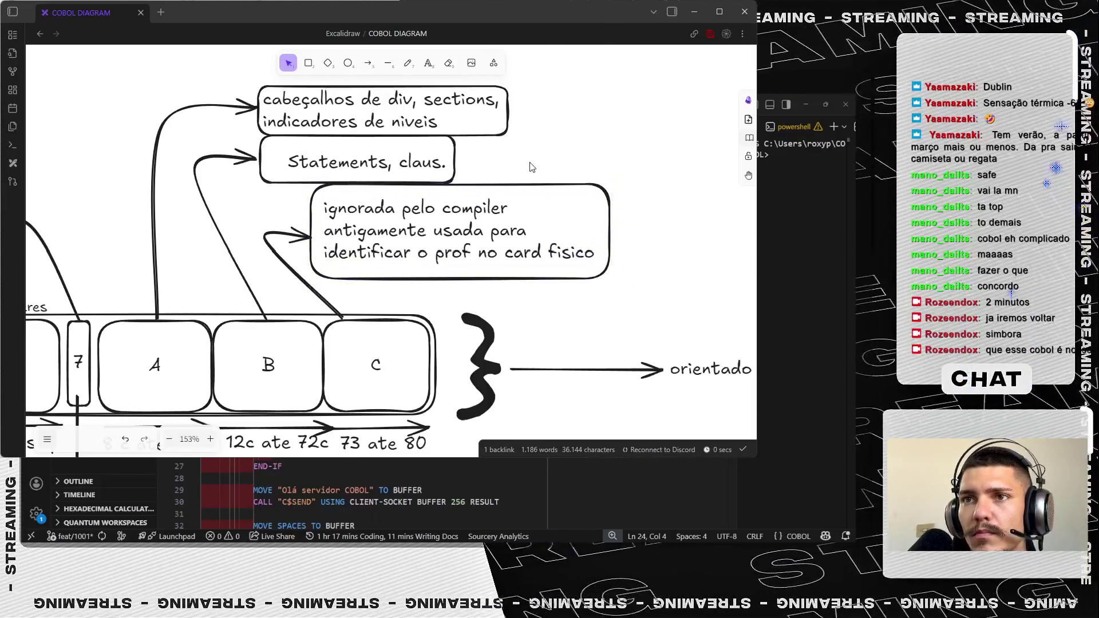
- Widen the Statements, claus. box and the header box to matching widths
left_click(423, 172)
mouse_move(454, 157)
left_mouse_down()
mouse_move(509, 134)
mouse_move(604, 135)
left_mouse_up()
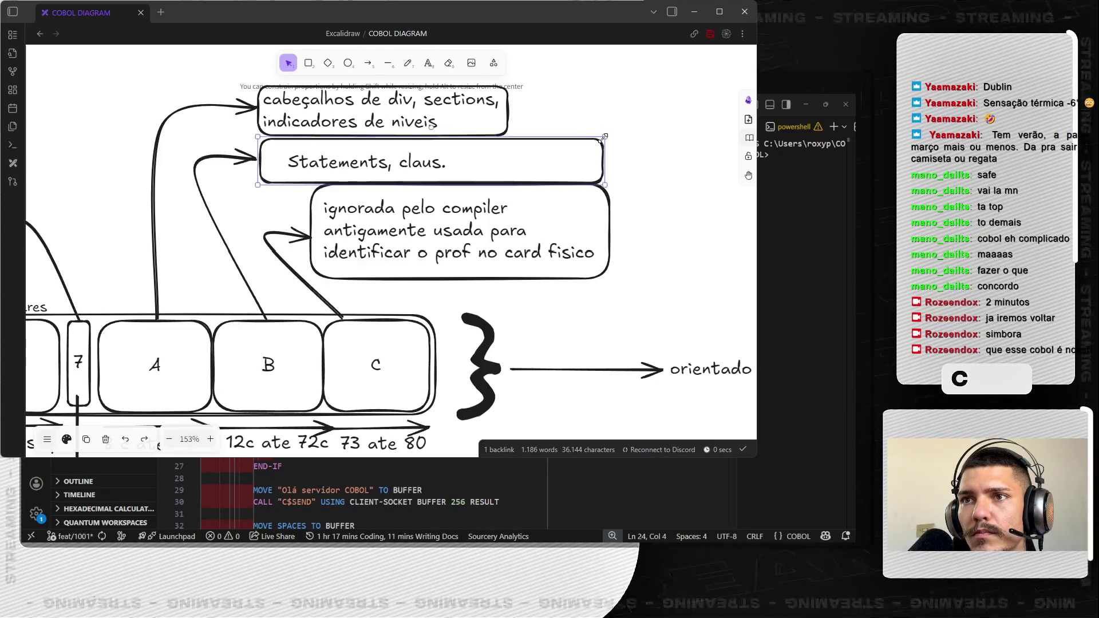
left_click(508, 107)
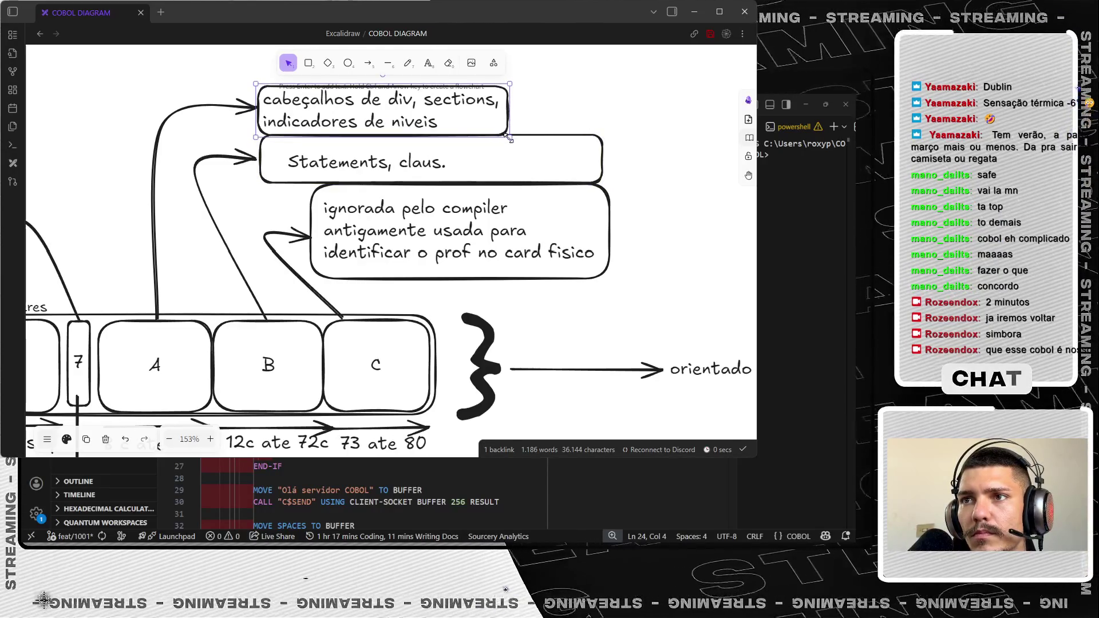
left_click_drag(511, 137, 600, 136)
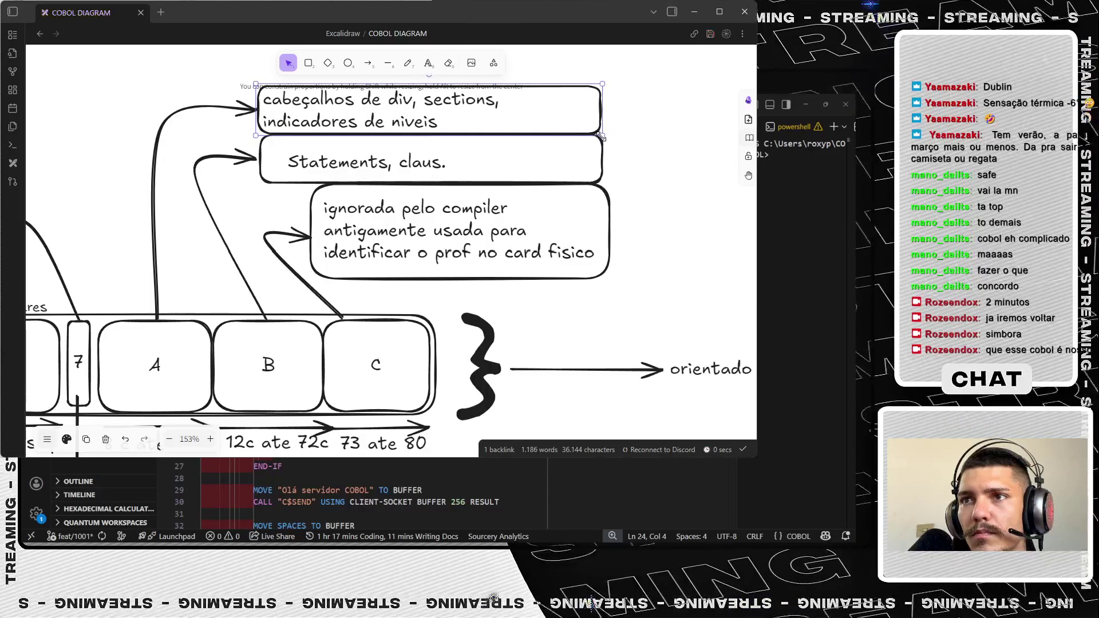
left_click(649, 139)
scroll(595, 161, "up", 5)
scroll(614, 173, "up", 5)
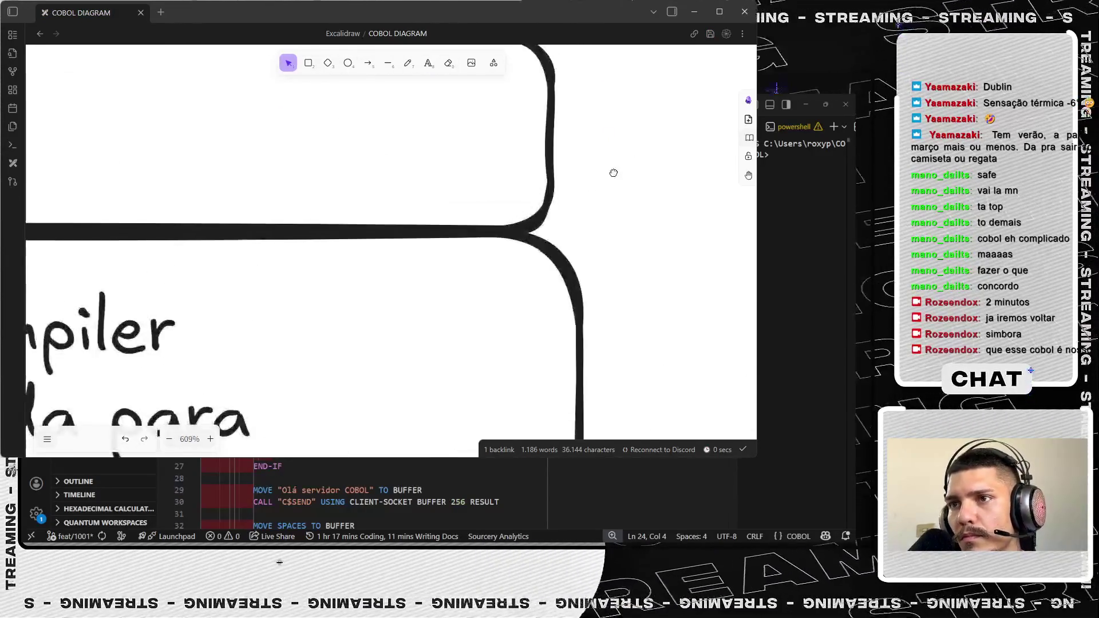
scroll(453, 209, "up", 5)
- Narrow the description box so its outline fits tightly around its text
left_click(479, 257)
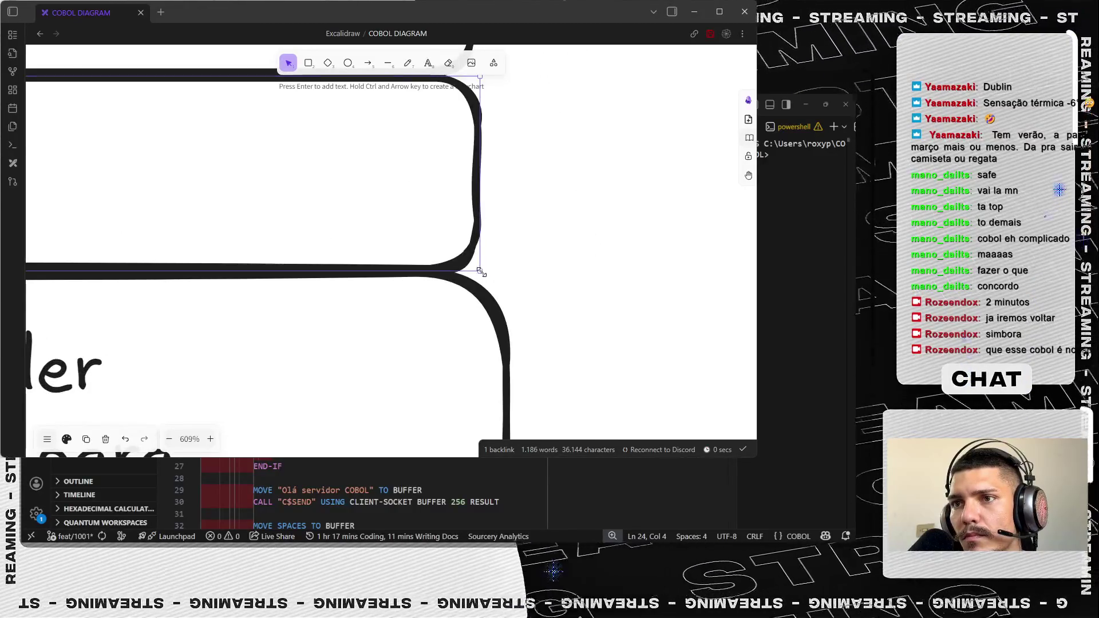
left_click(613, 204)
scroll(454, 219, "down", 3)
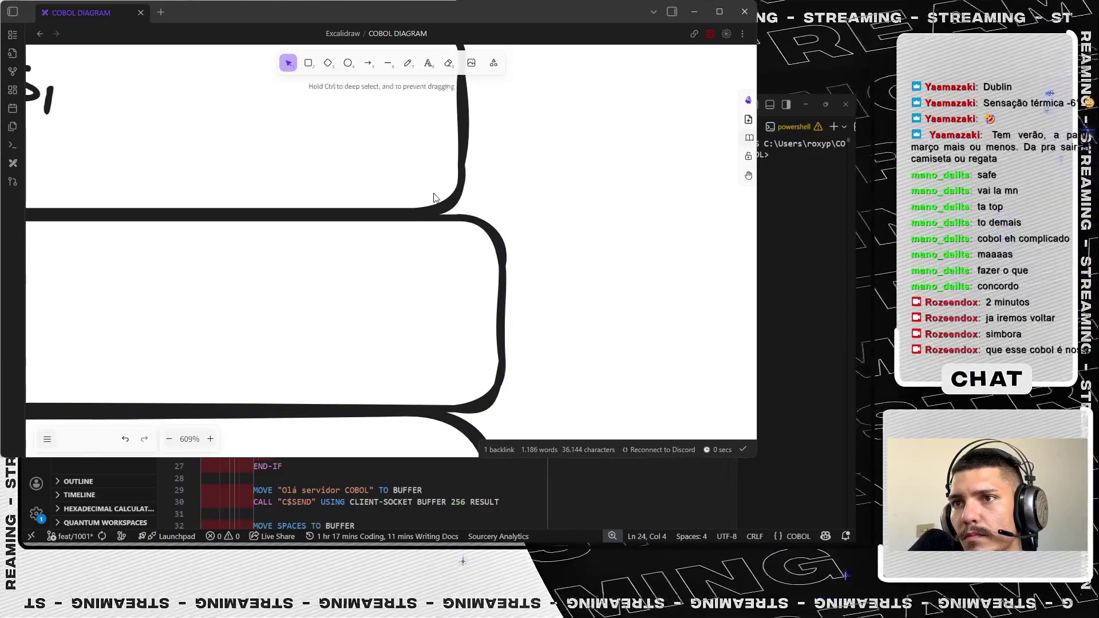
left_click(441, 218)
left_click(471, 217)
scroll(494, 161, "down", 2)
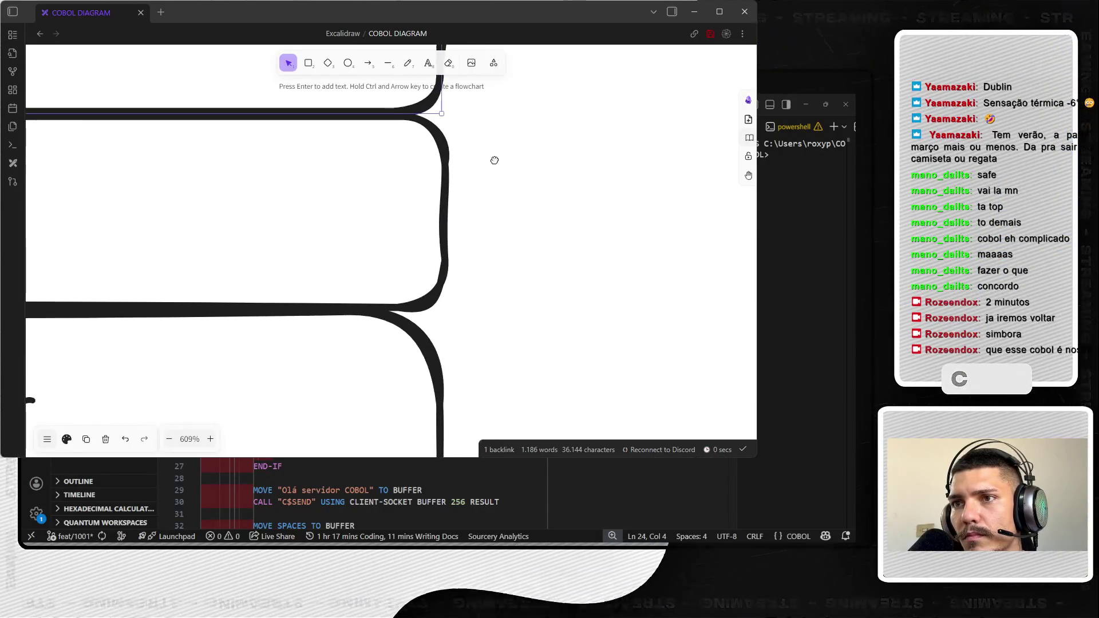
scroll(495, 161, "down", 3)
scroll(491, 167, "down", 3)
left_click(481, 223)
scroll(492, 217, "up", 4)
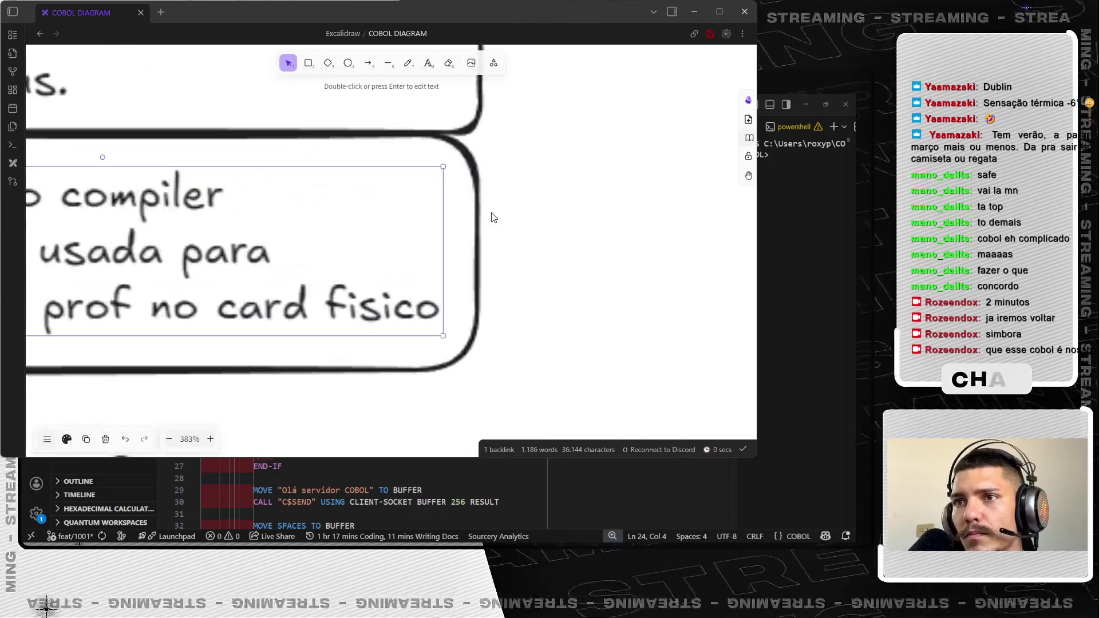
left_click(481, 183)
left_click_drag(477, 178, 454, 171)
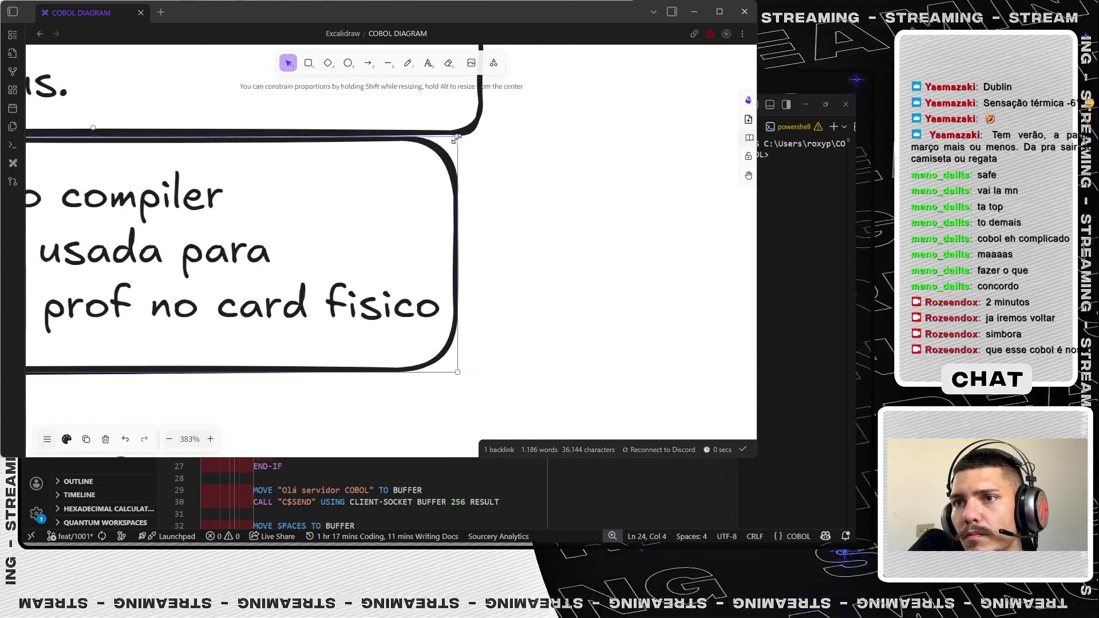
left_click(530, 236)
scroll(467, 208, "up", 2)
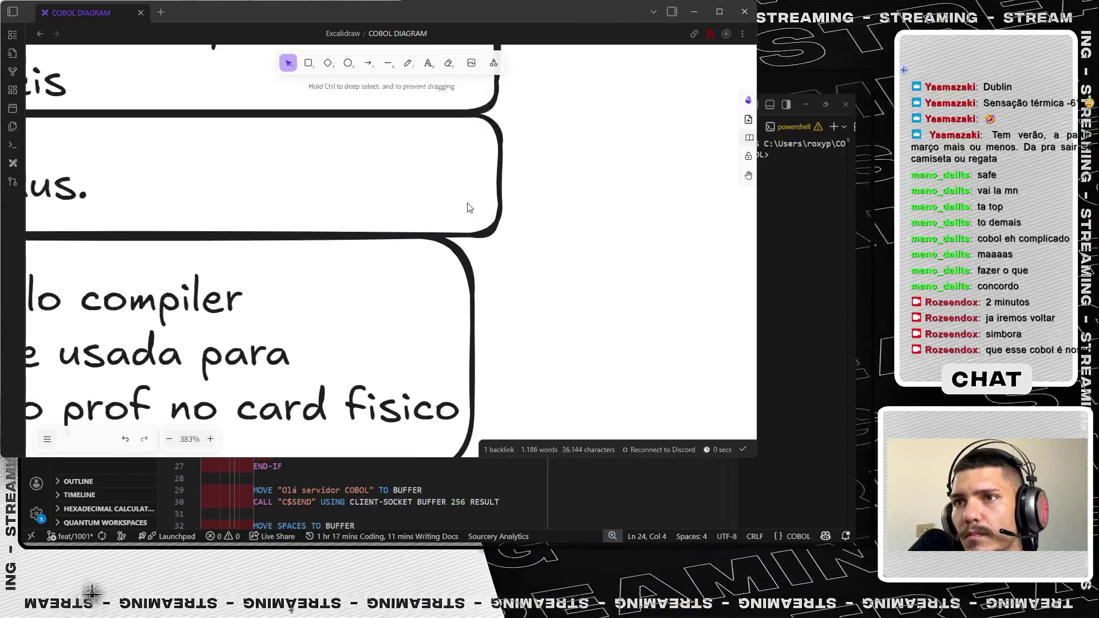
- Narrow the Statements, claus. box to fit its text as well
left_click(501, 232)
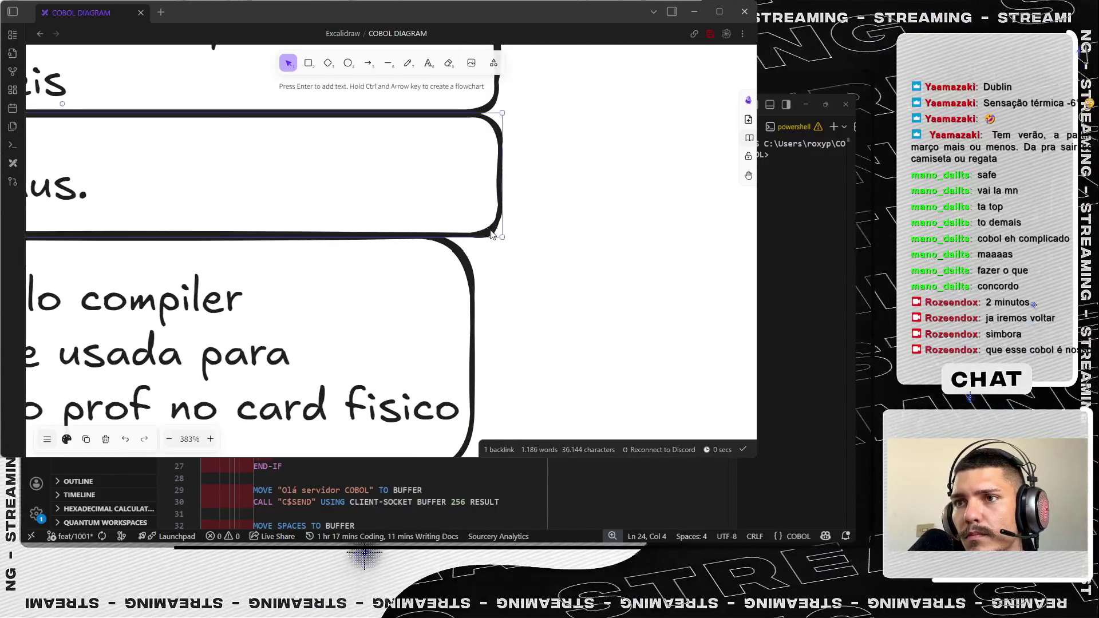
left_click_drag(502, 235, 473, 234)
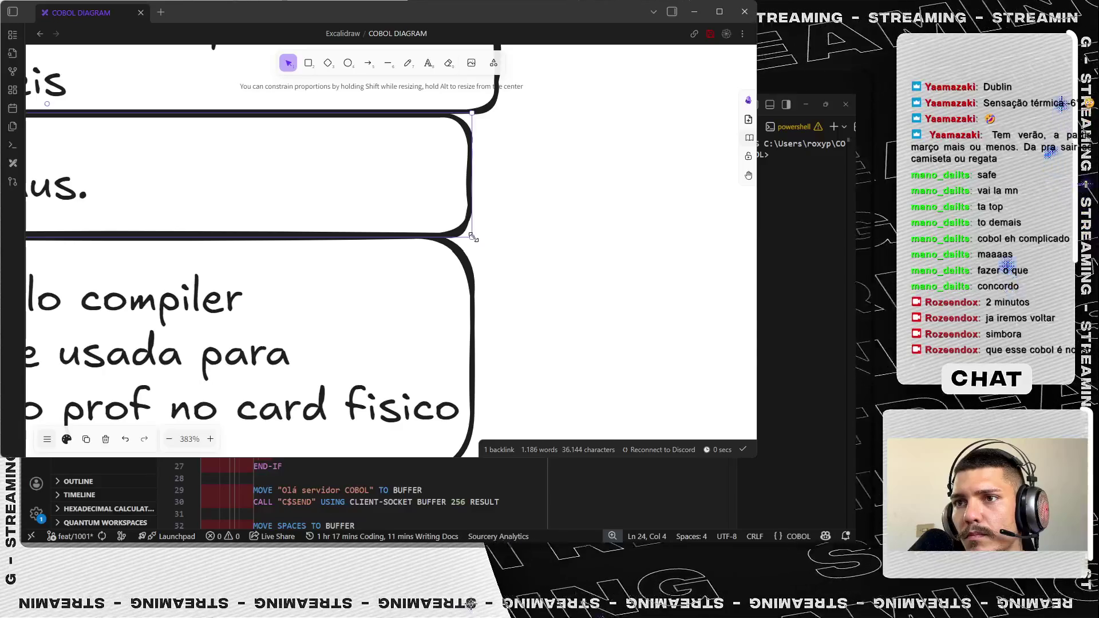
left_click(514, 218)
scroll(514, 218, "up", 2)
mouse_move(521, 194)
left_mouse_down()
mouse_move(455, 197)
mouse_move(467, 200)
left_mouse_up()
scroll(515, 213, "down", 5)
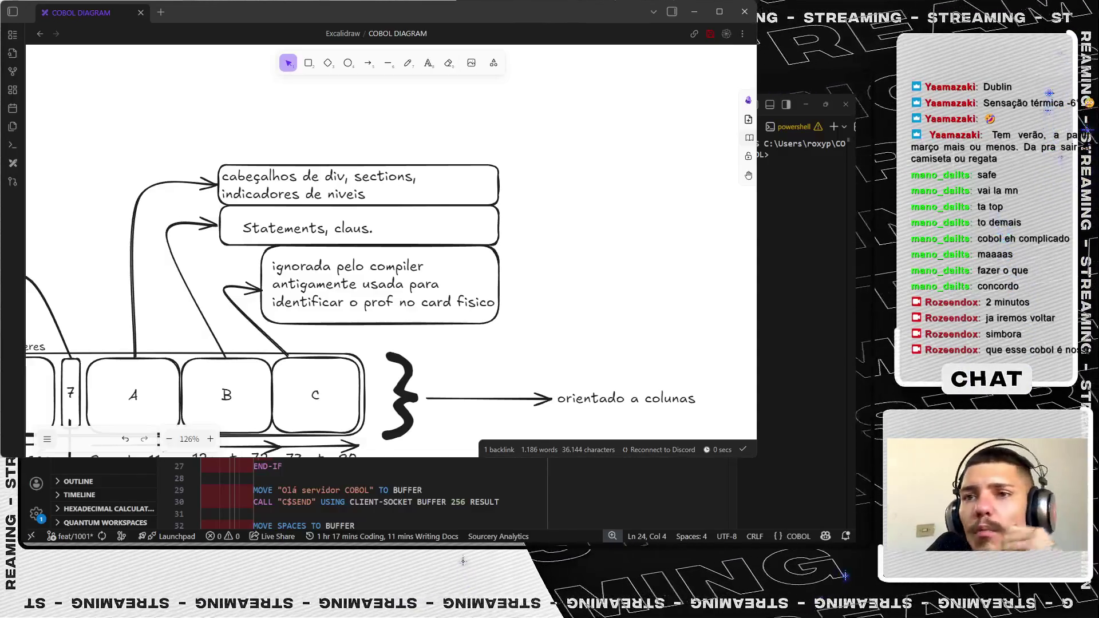
scroll(513, 280, "down", 4, "ctrl")
scroll(513, 280, "down", 2)
scroll(514, 280, "down", 2)
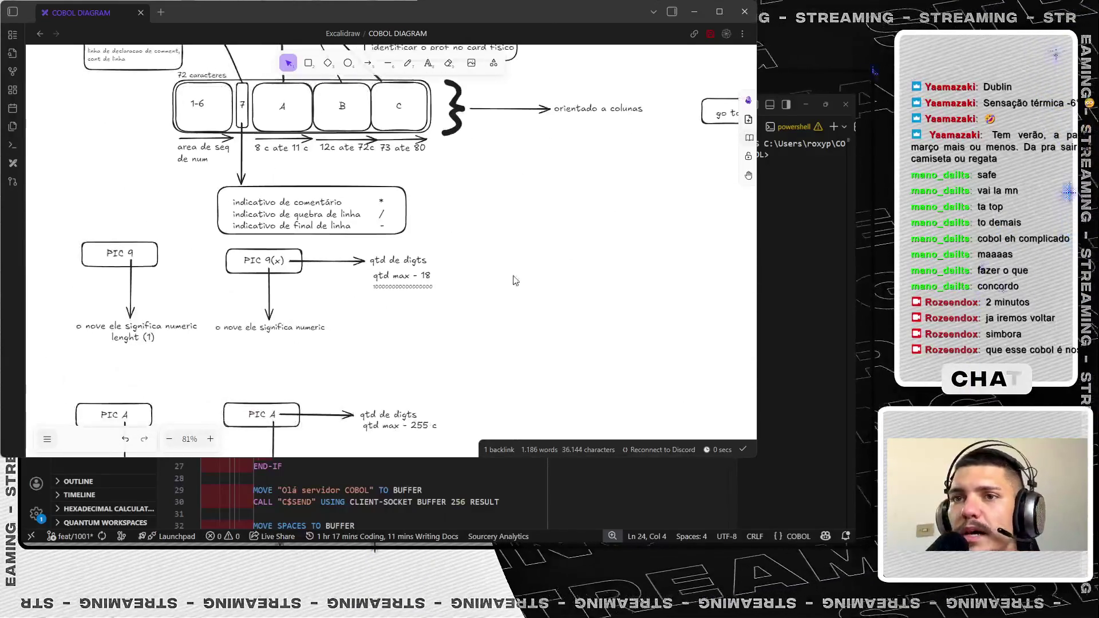
scroll(274, 267, "down", 3)
scroll(273, 269, "down", 3, "ctrl")
mouse_move(209, 154)
left_mouse_down()
mouse_move(419, 358)
mouse_move(490, 336)
left_mouse_up()
scroll(419, 357, "down", 2)
scroll(494, 337, "up", 4)
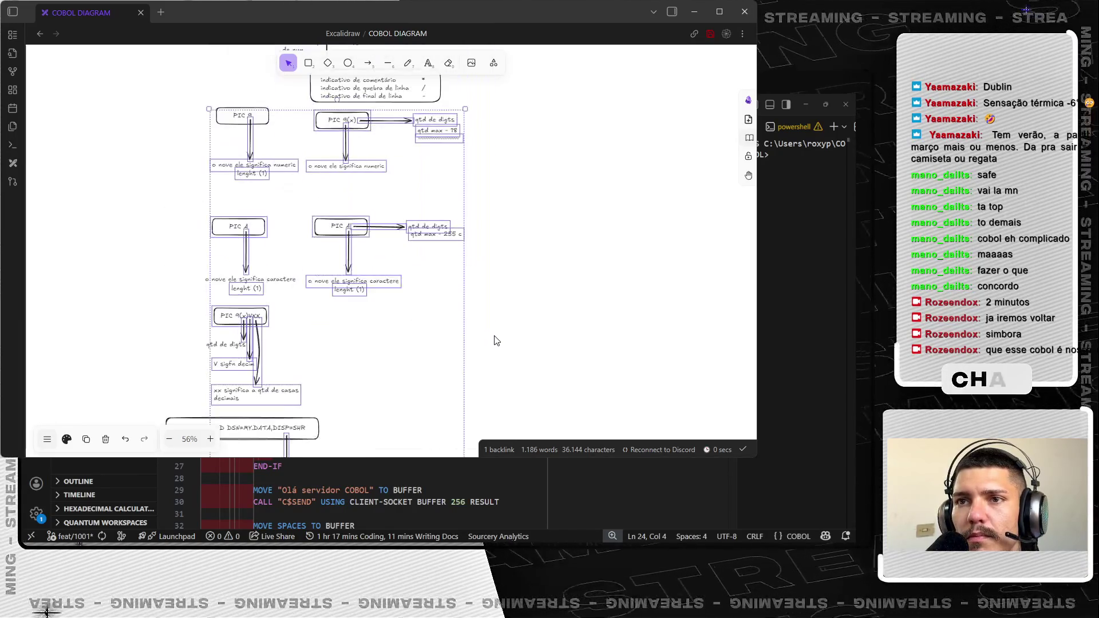
left_click_drag(399, 292, 304, 294)
scroll(465, 266, "down", 3, "ctrl")
- Move the PIC group beside the top diagram, then shift the whole lower diagram to the upper left
mouse_move(429, 301)
left_mouse_down()
mouse_move(466, 291)
mouse_move(468, 408)
left_mouse_up()
mouse_move(396, 275)
left_mouse_down()
mouse_move(197, 238)
mouse_move(394, 275)
left_mouse_up()
left_click(257, 348)
left_click_drag(252, 175, 526, 436)
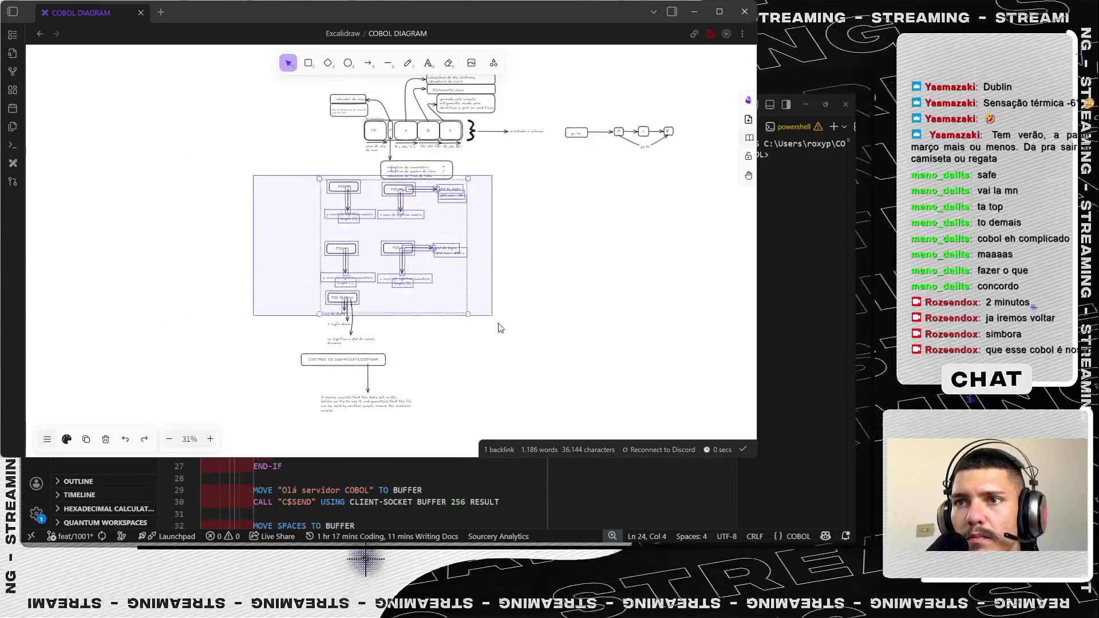
left_click_drag(372, 254, 115, 150)
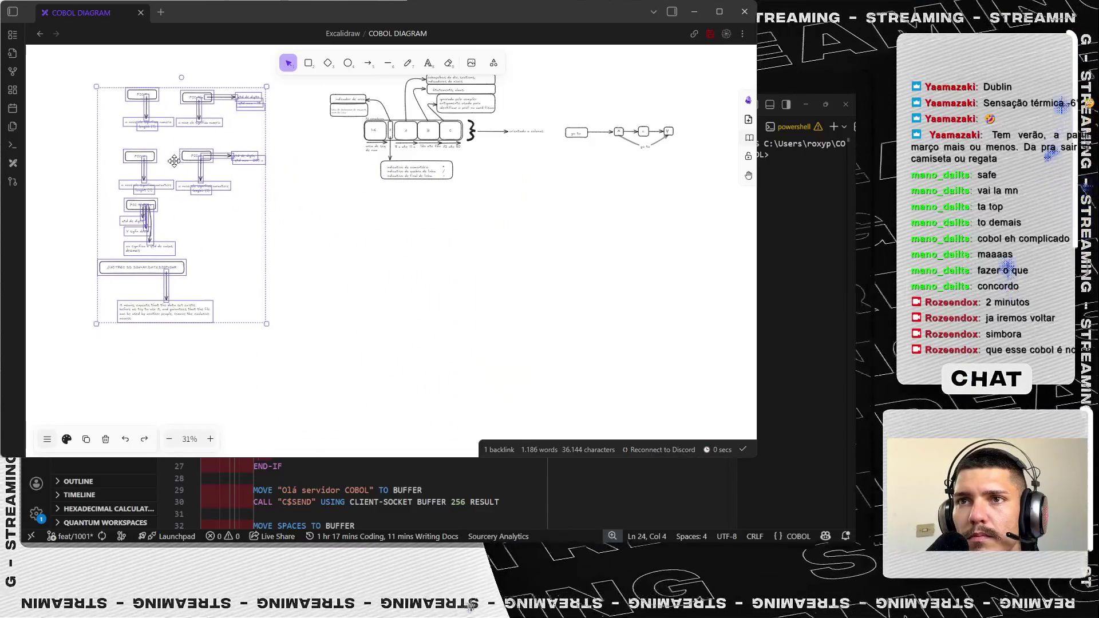
scroll(375, 221, "up", 5)
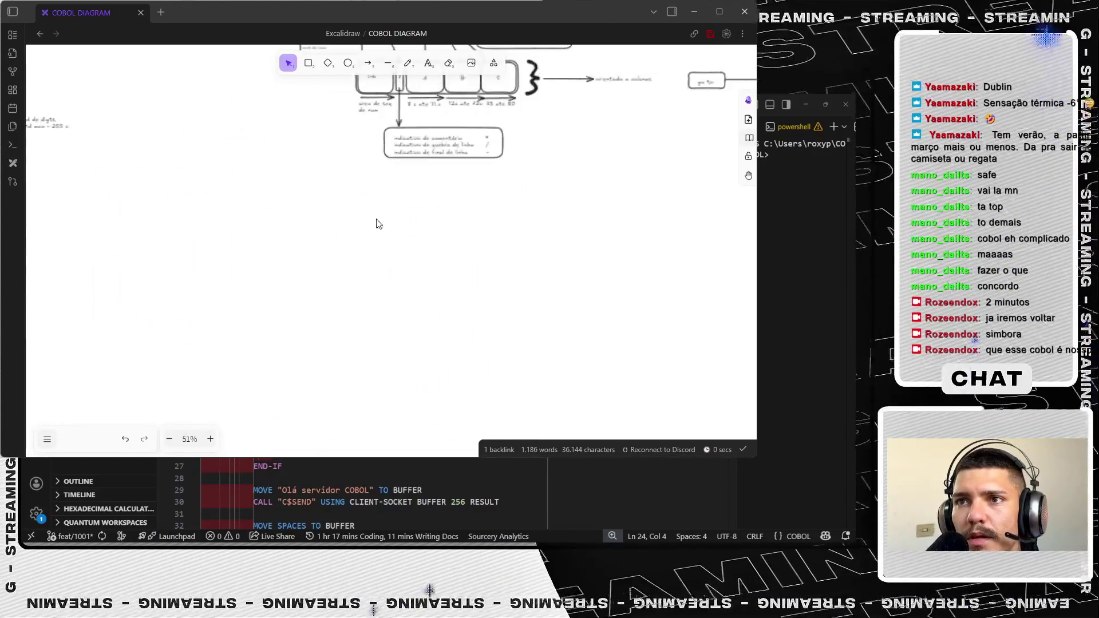
scroll(387, 218, "up", 4)
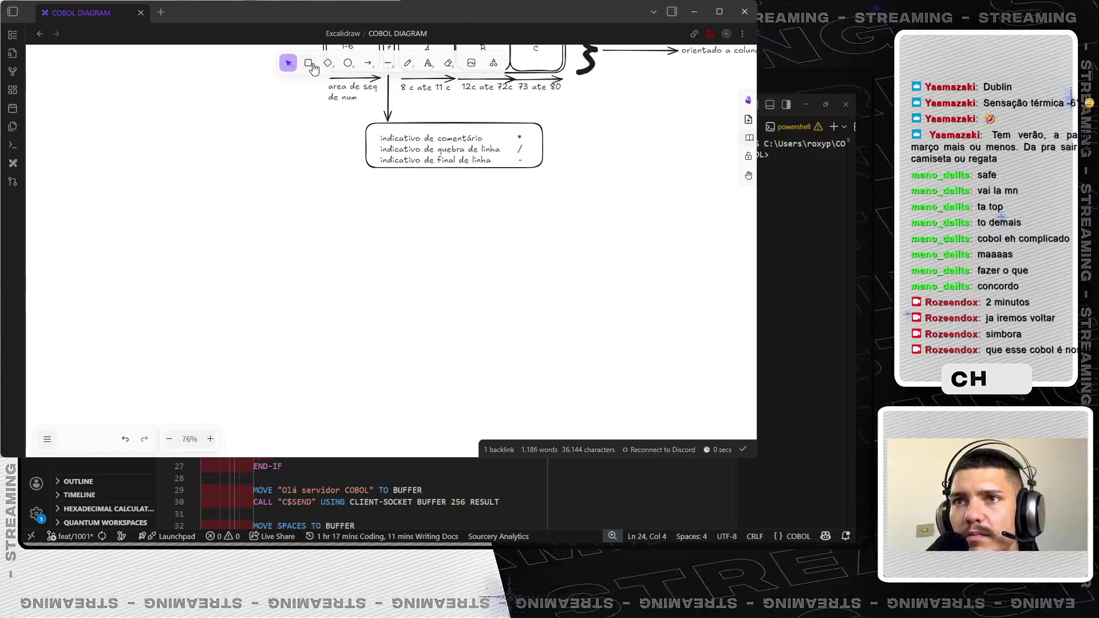
left_click(428, 63)
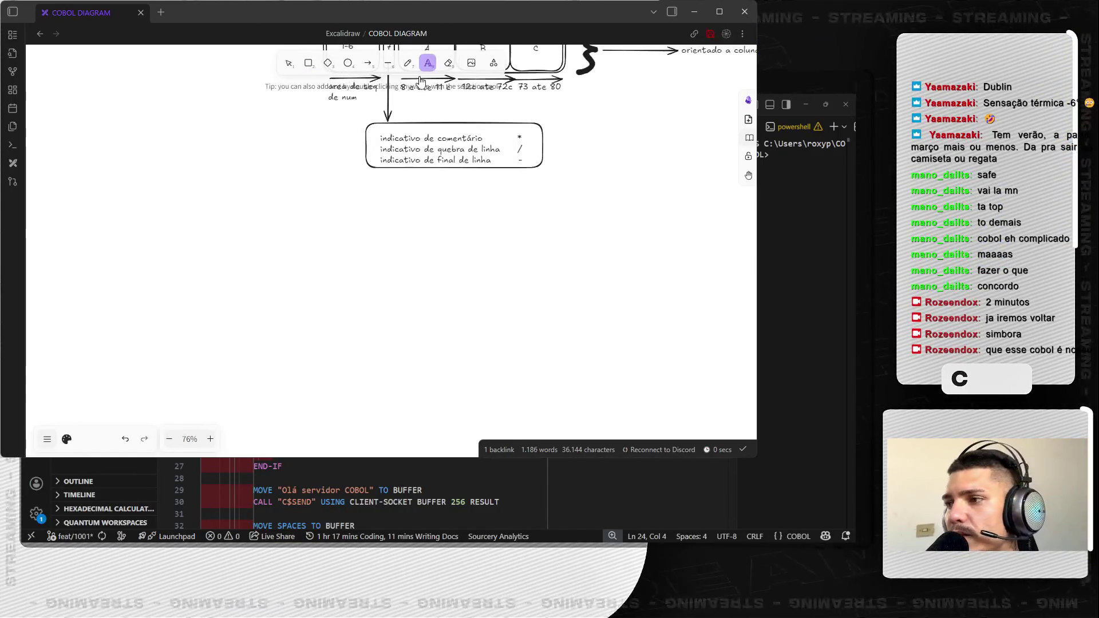
- Add a 'hierarquia cobol' heading below the indicativo box with a rectangle drawn under it
left_click(269, 240)
type("hierarquia cobol")
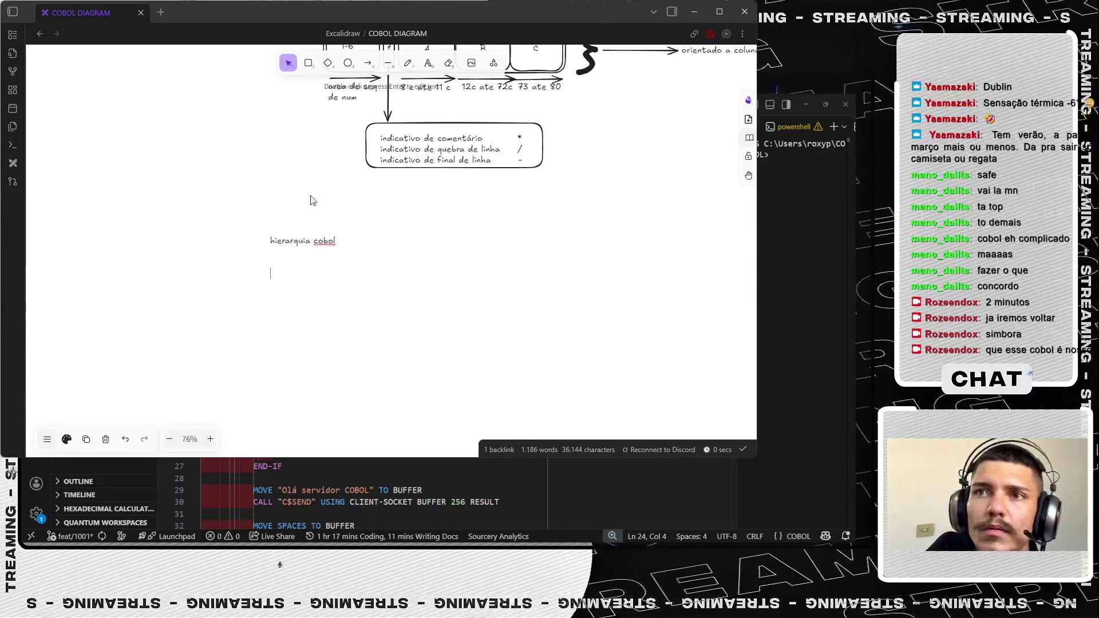
key("Escape")
key("r")
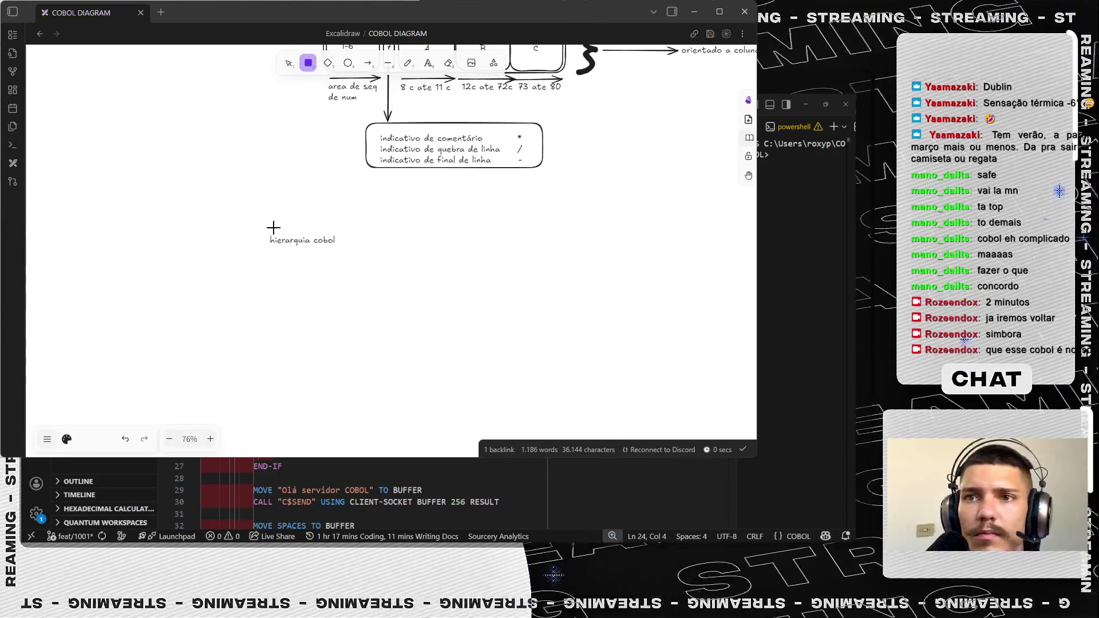
left_click_drag(324, 269, 424, 285)
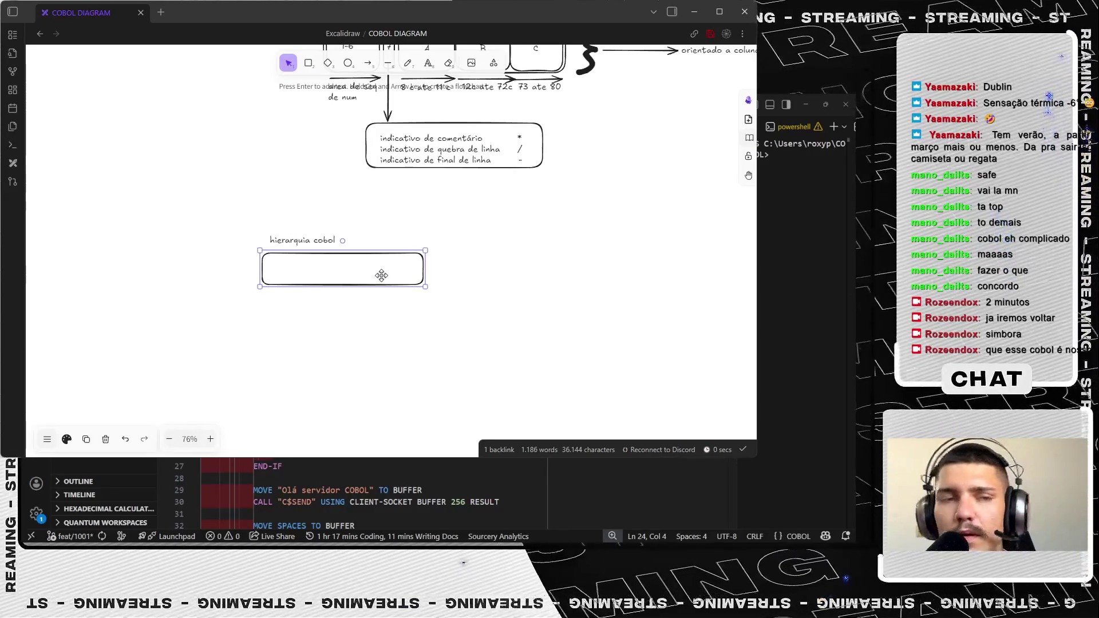
key("Escape")
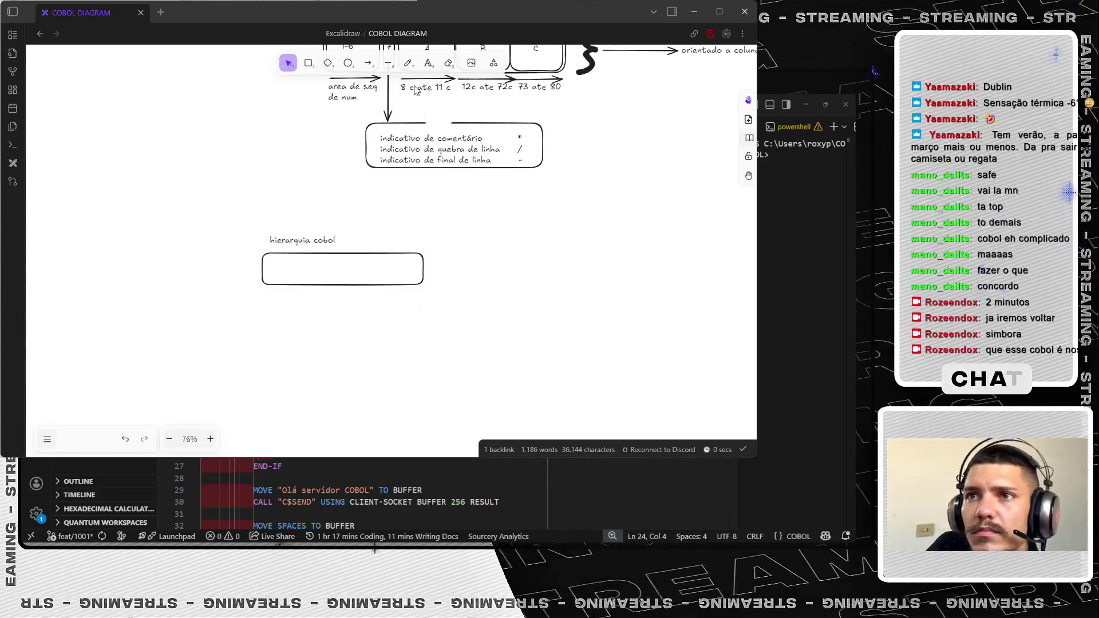
- Label the rectangle DIVISIONS and shrink the box to fit the label
key("t")
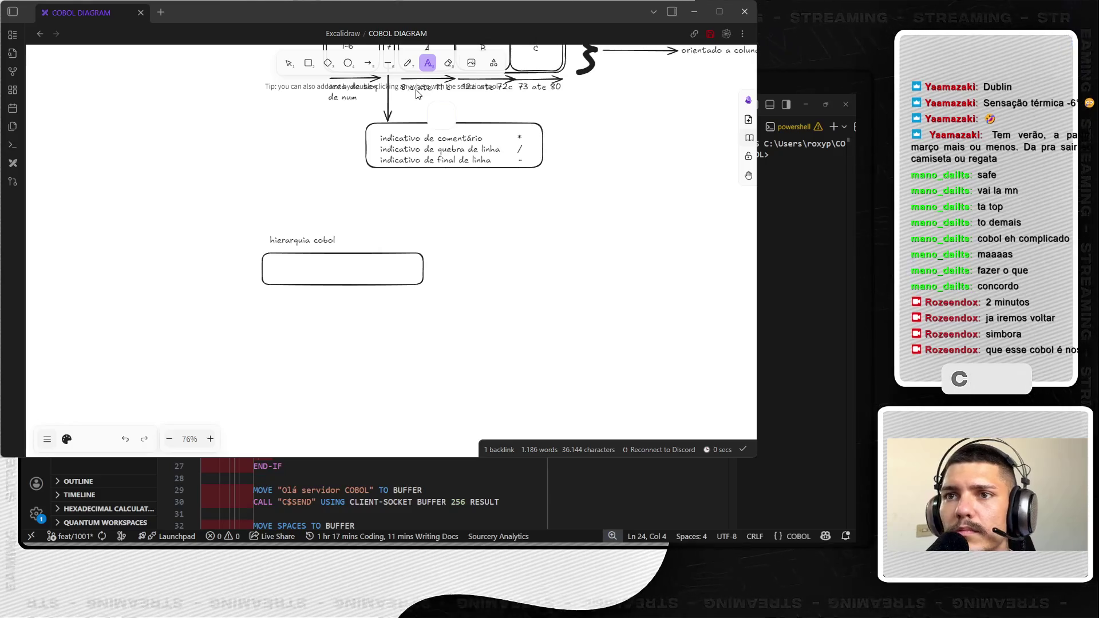
left_click(275, 270)
type("DIVISIONS")
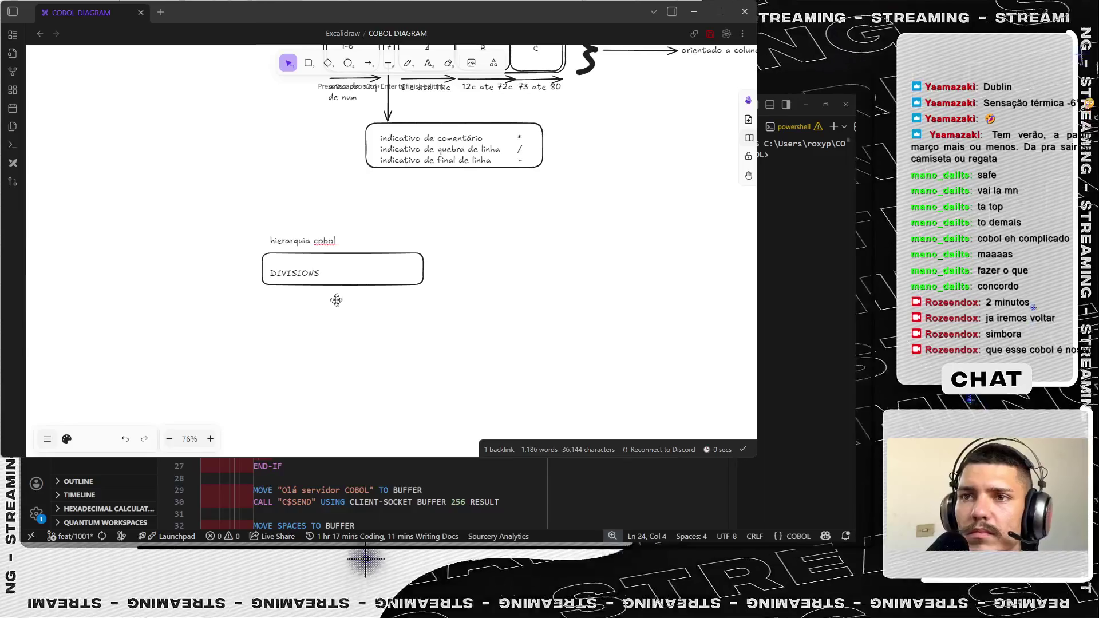
left_click(364, 278)
left_click(424, 287)
left_click_drag(423, 287, 328, 282)
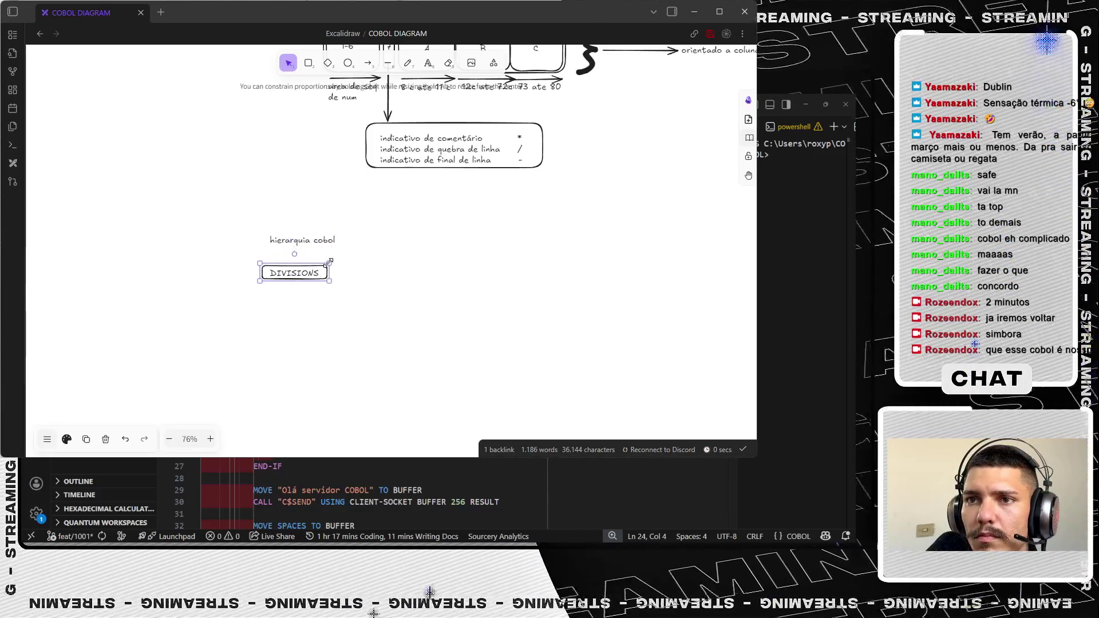
- Align the DIVISIONS label inside its box and nudge the box into place under the heading
mouse_move(296, 273)
left_mouse_down()
mouse_move(286, 245)
mouse_move(283, 316)
left_mouse_up()
double_click(291, 268)
left_click_drag(294, 274, 293, 272)
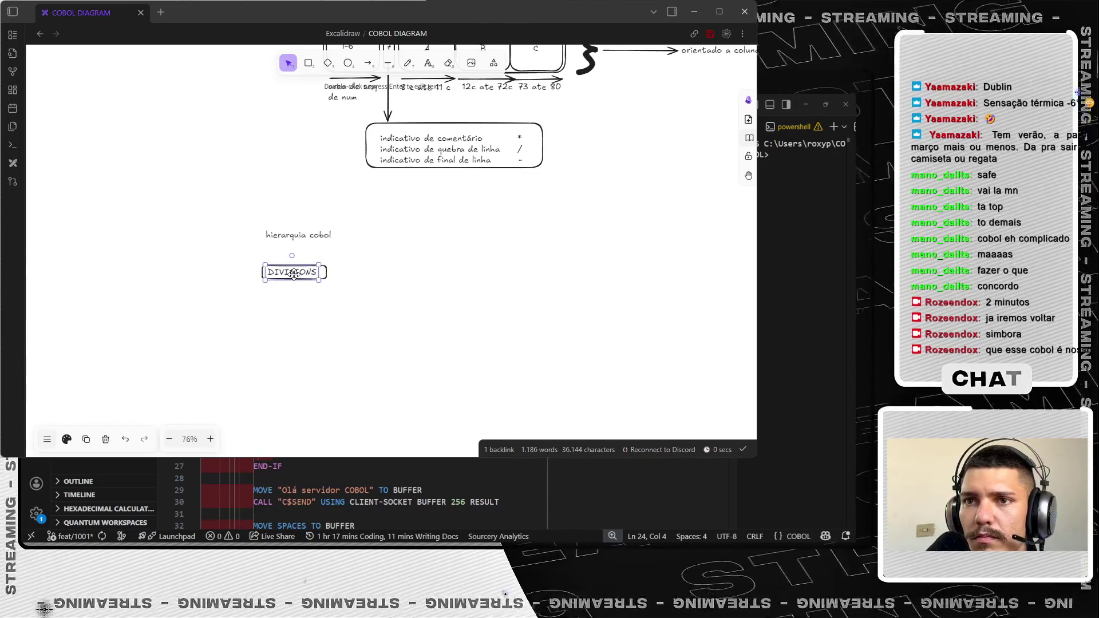
left_click(294, 275)
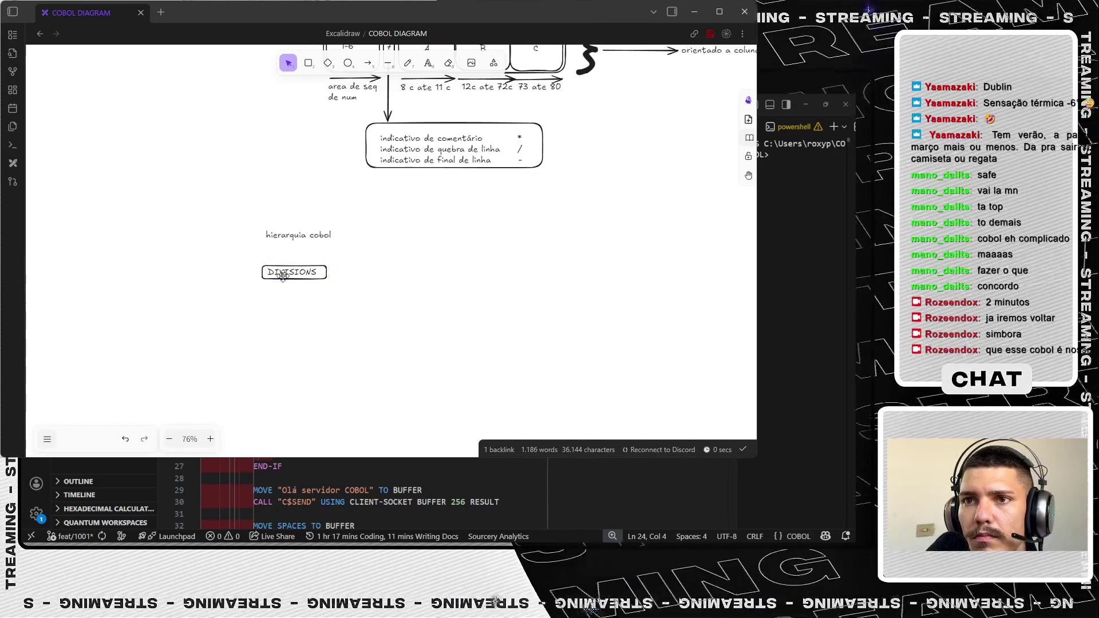
left_click_drag(288, 251, 284, 252)
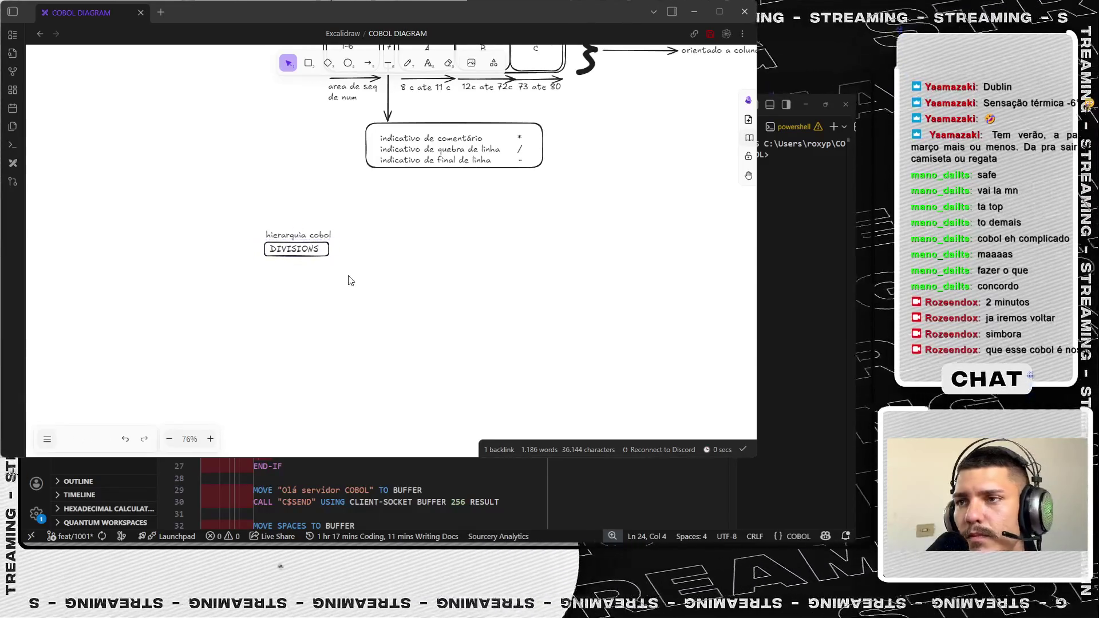
- Paste a copy of the DIVISIONS box below it and edit its label to SECTIONS
key("ctrl+v")
left_click_drag(299, 332, 290, 296)
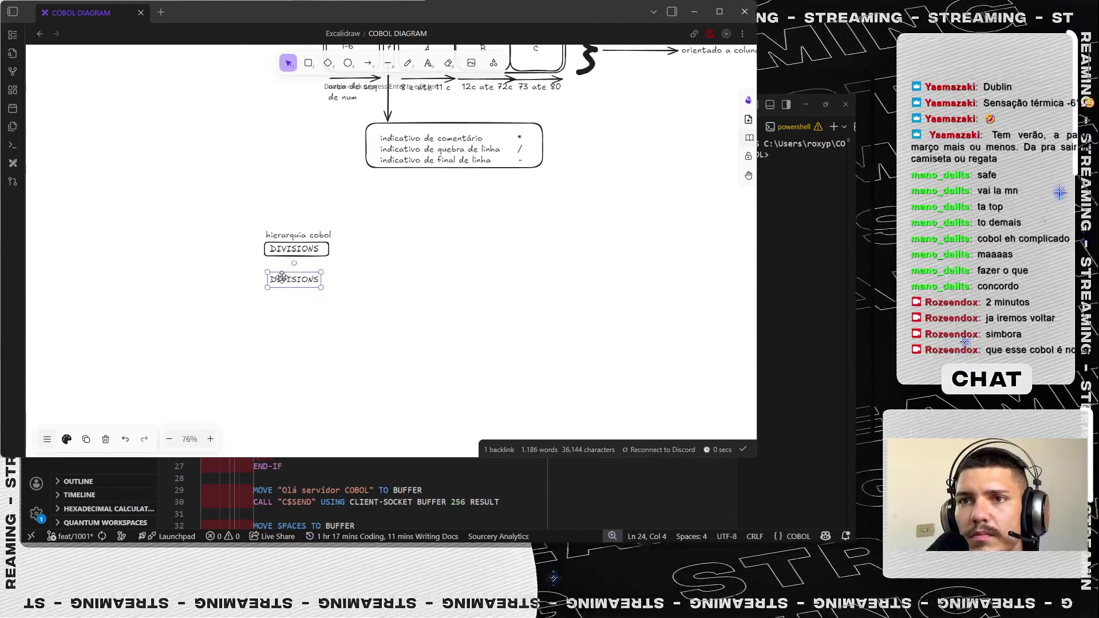
double_click(283, 278)
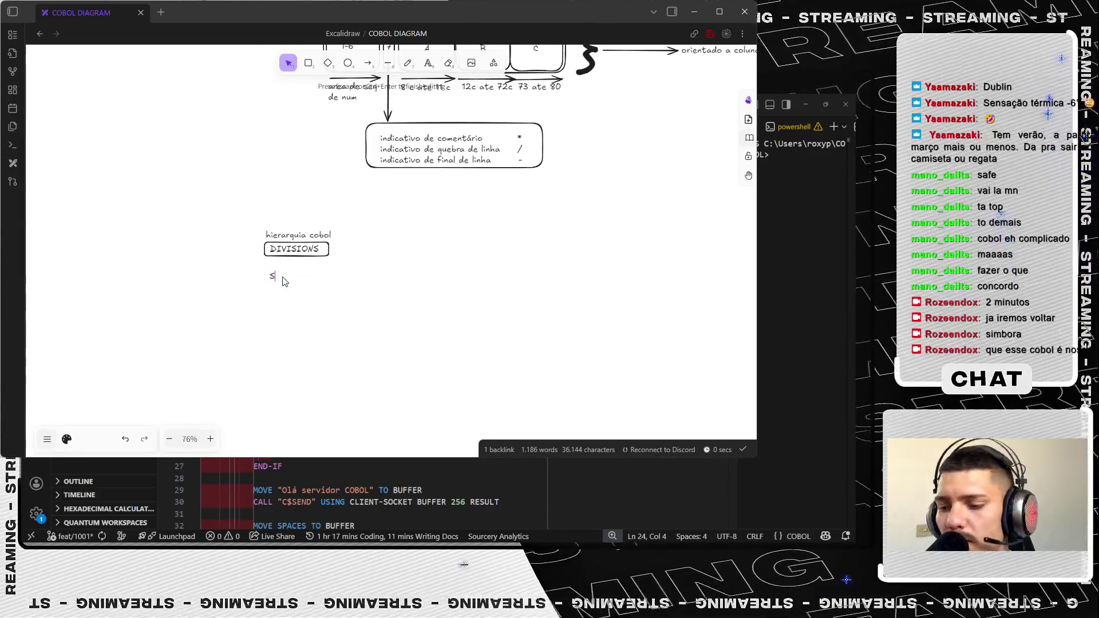
type("SecTIONS")
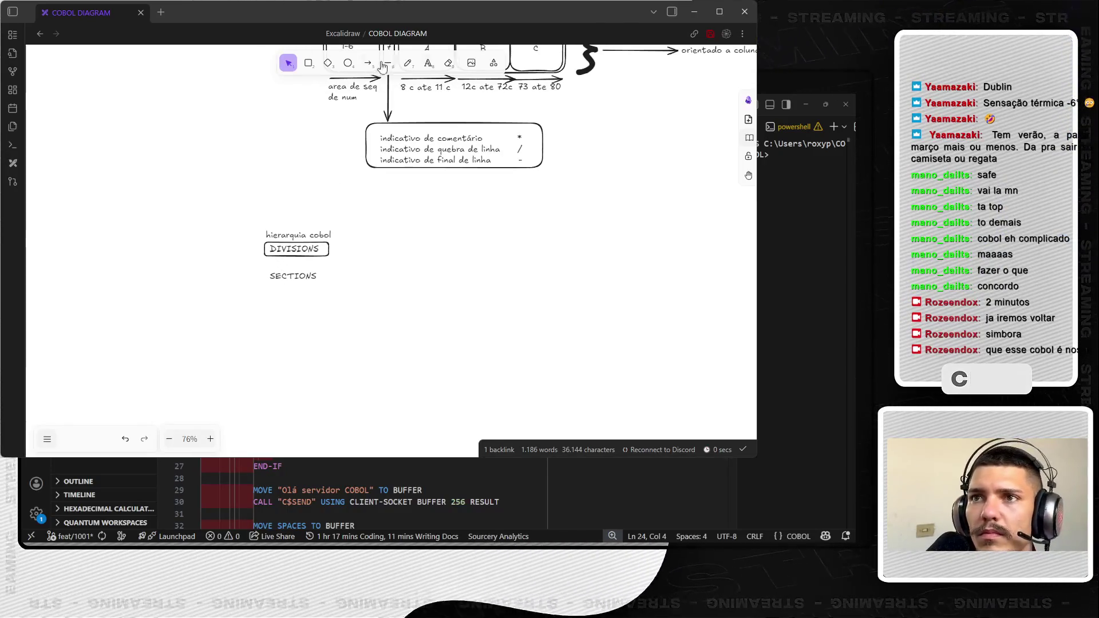
- Draw a new box below DIVISIONS and move the SECTIONS label inside it
left_click(308, 63)
scroll(269, 282, "up", 10)
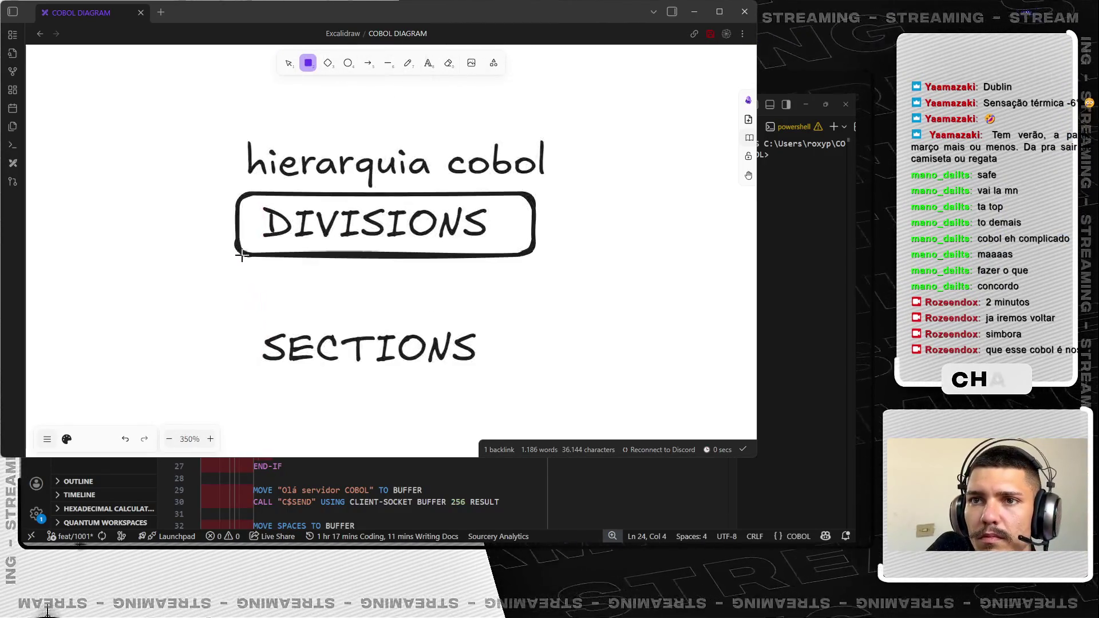
left_click_drag(243, 253, 537, 329)
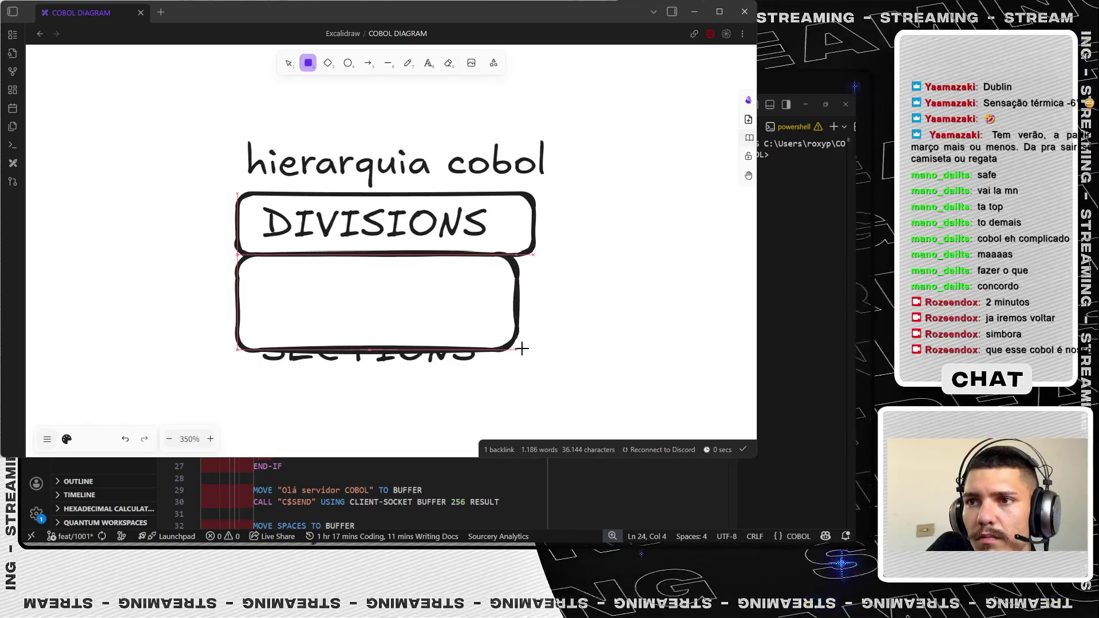
left_click_drag(386, 358, 374, 382)
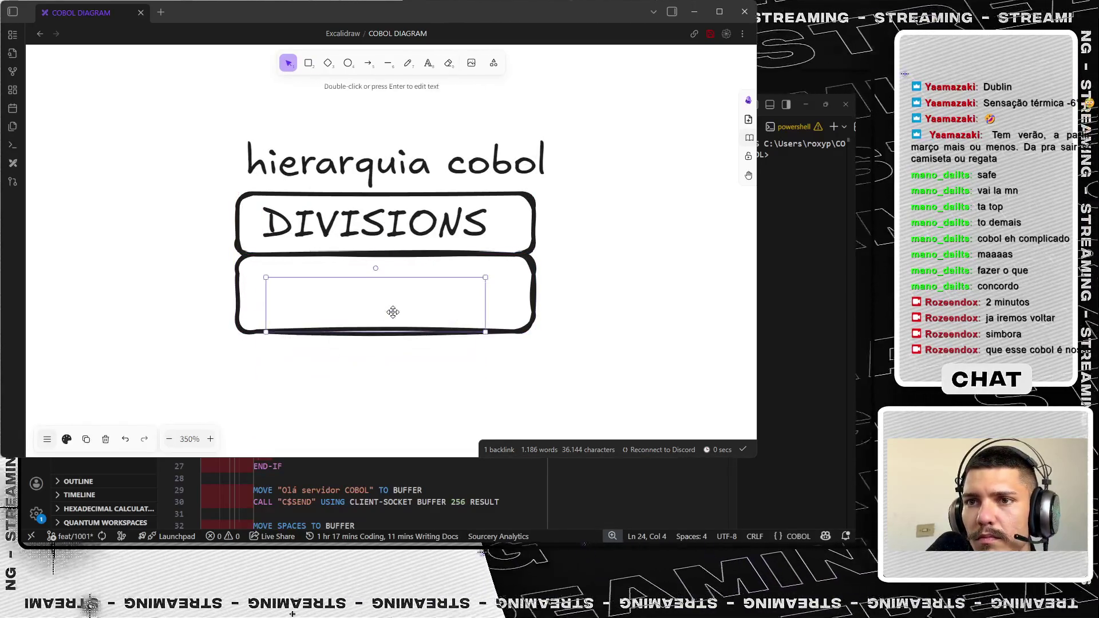
right_click(374, 382)
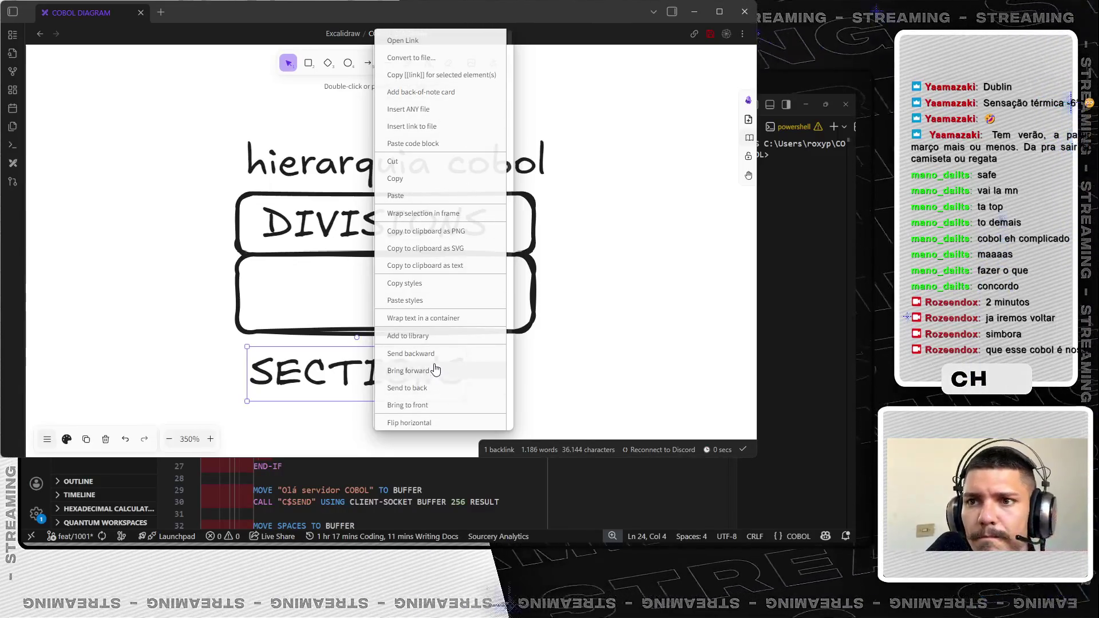
left_click(438, 404)
left_click_drag(363, 380, 375, 302)
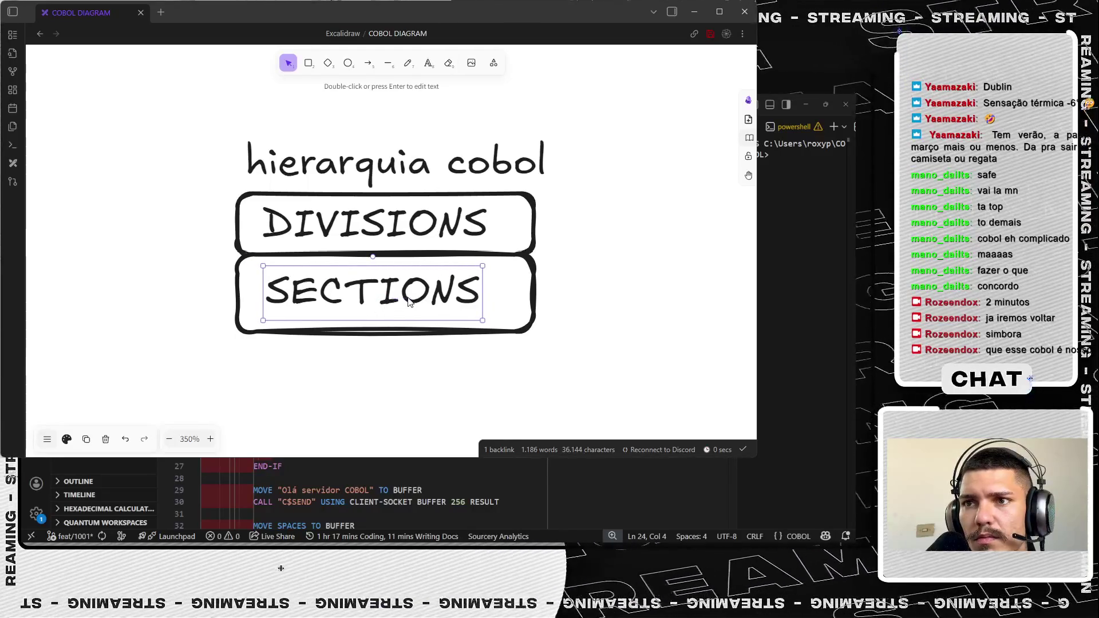
left_click(381, 360)
scroll(411, 388, "down", 5, "ctrl")
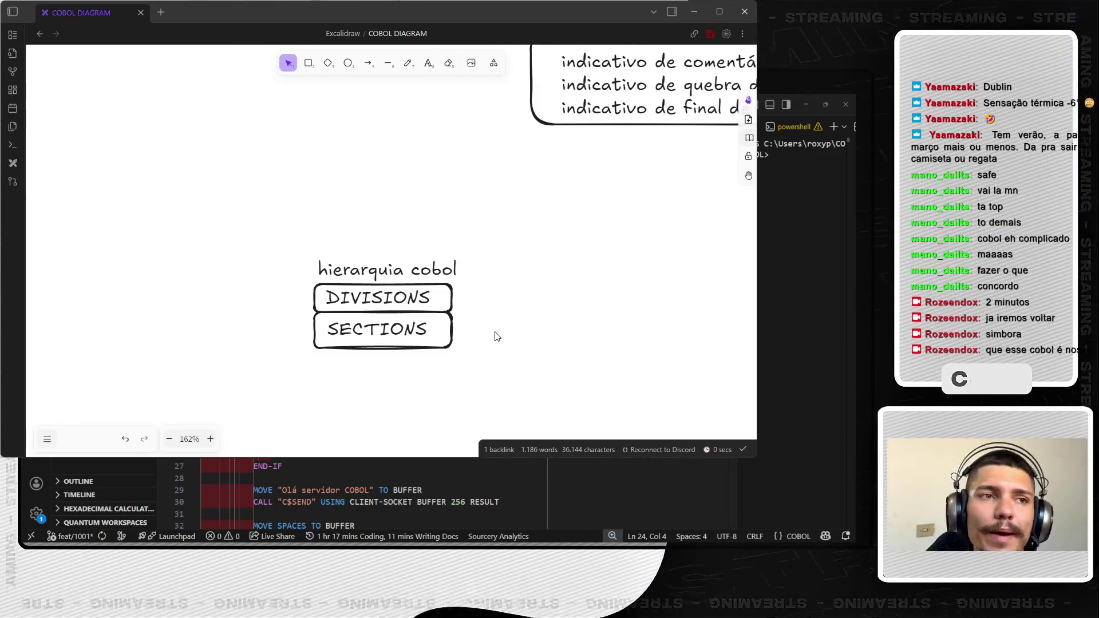
scroll(430, 385, "down", 3)
scroll(412, 361, "up", 3)
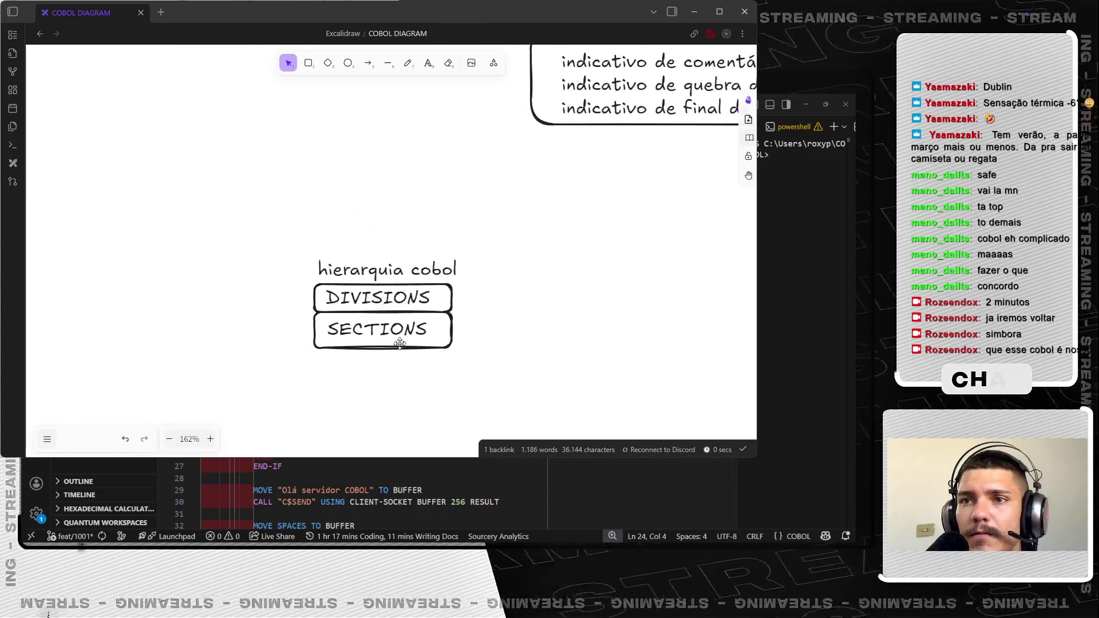
- Duplicate the SECTIONS box as an empty third box below and nudge the title down onto the stack
left_click(401, 346)
mouse_move(400, 352)
left_mouse_down()
mouse_move(384, 382)
mouse_move(382, 371)
left_mouse_up()
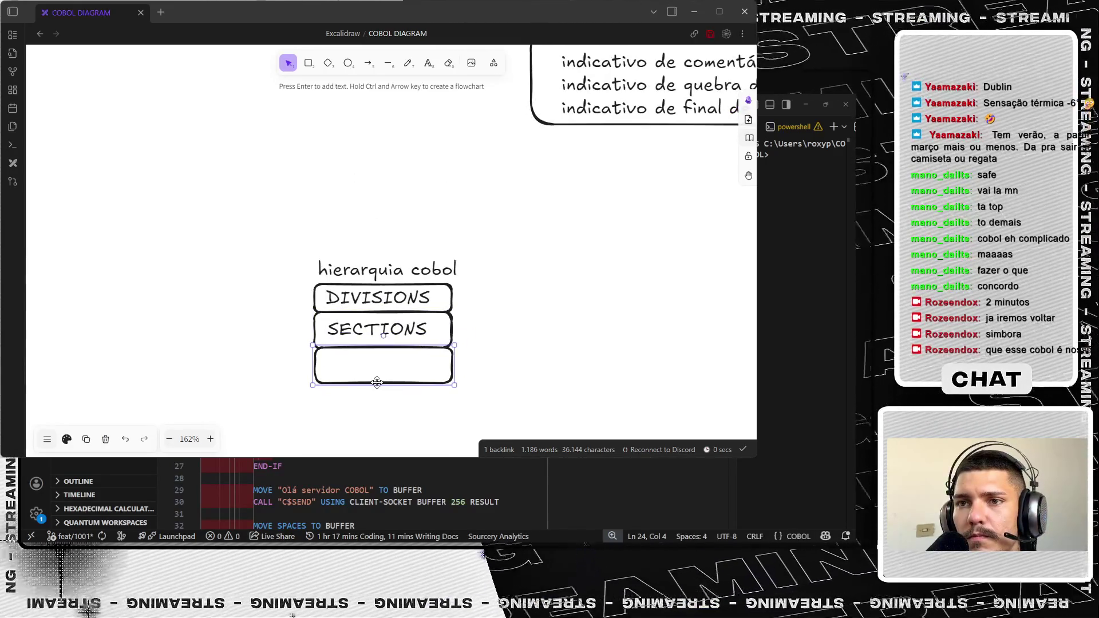
left_click_drag(319, 378, 310, 387)
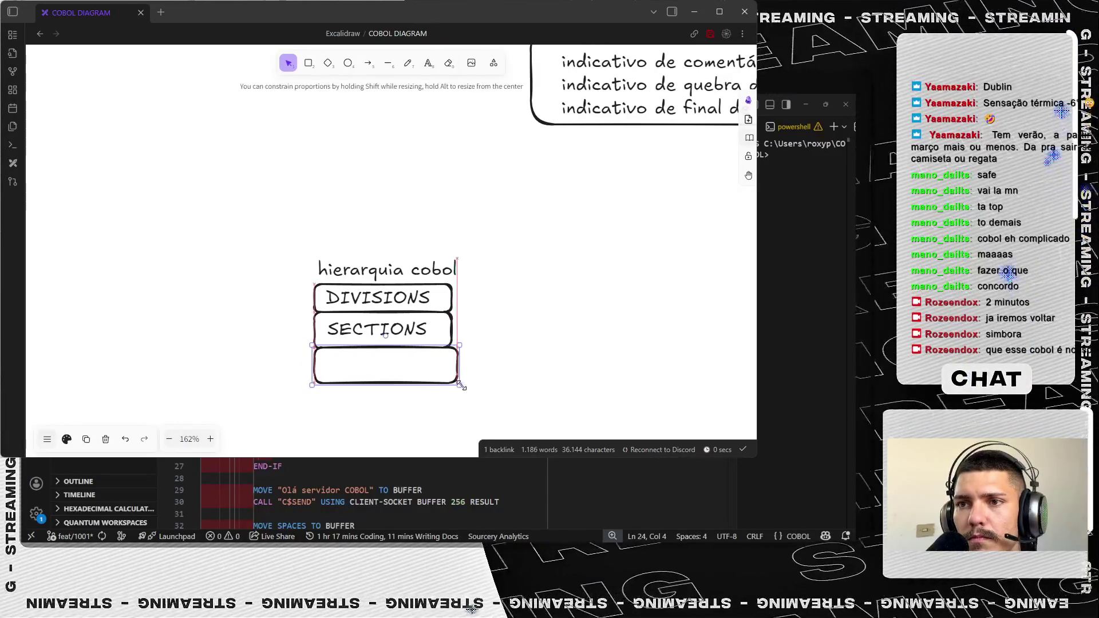
left_click(504, 373)
left_click_drag(428, 278, 423, 283)
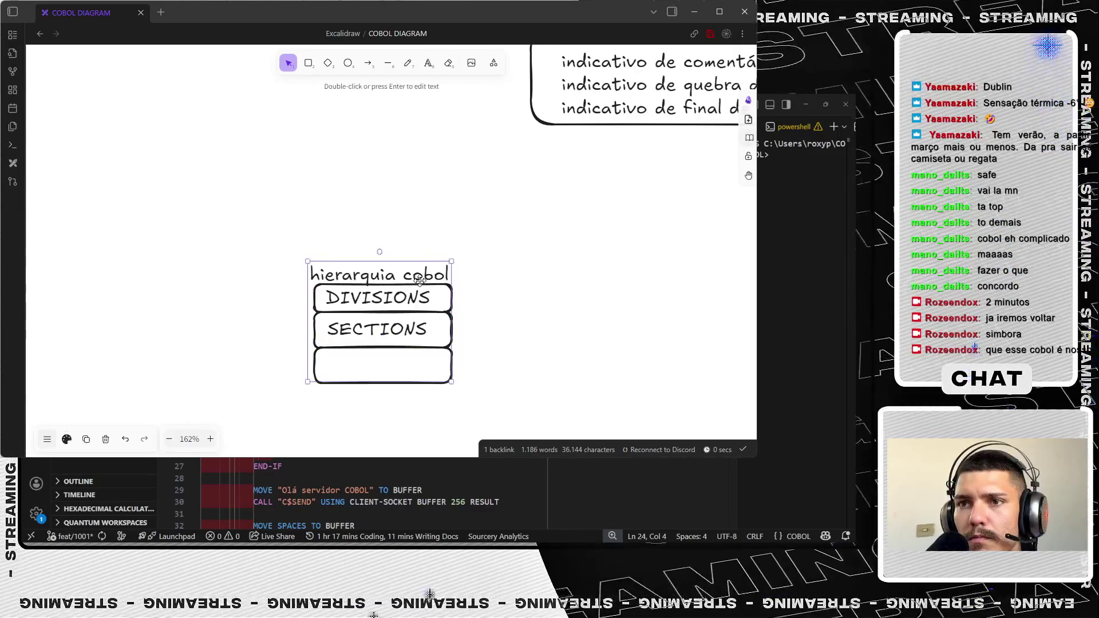
scroll(423, 283, "up", 5)
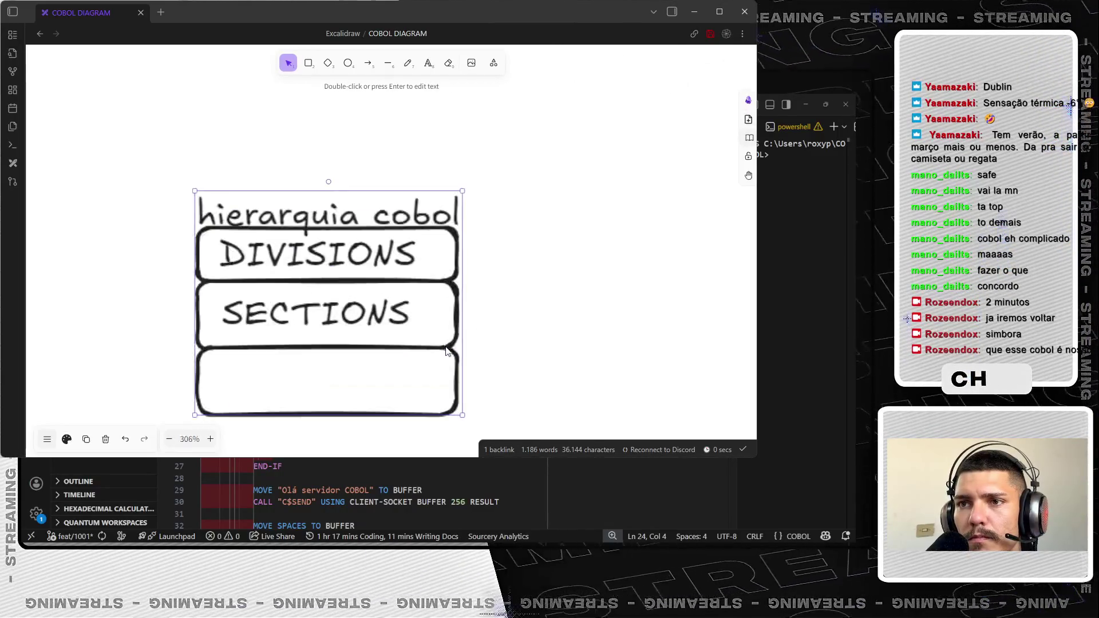
scroll(424, 283, "up", 1)
scroll(424, 282, "down", 1)
- Label the third box PARAGRAPHS, centre the text, and place a copy of the box below it
left_click(424, 69)
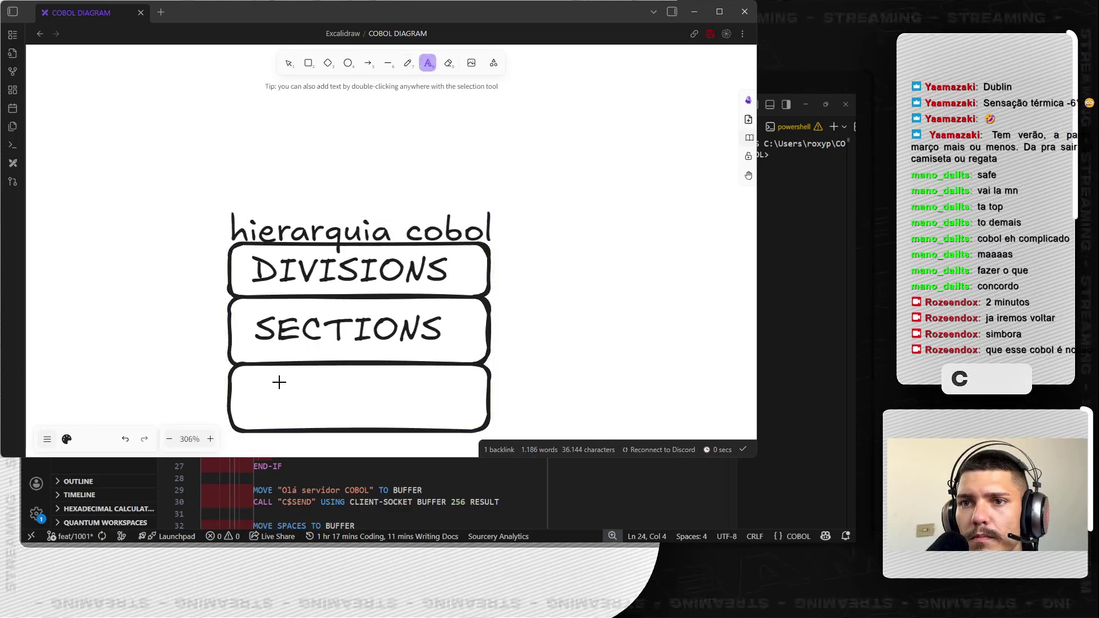
left_click(250, 391)
type("PARAGR")
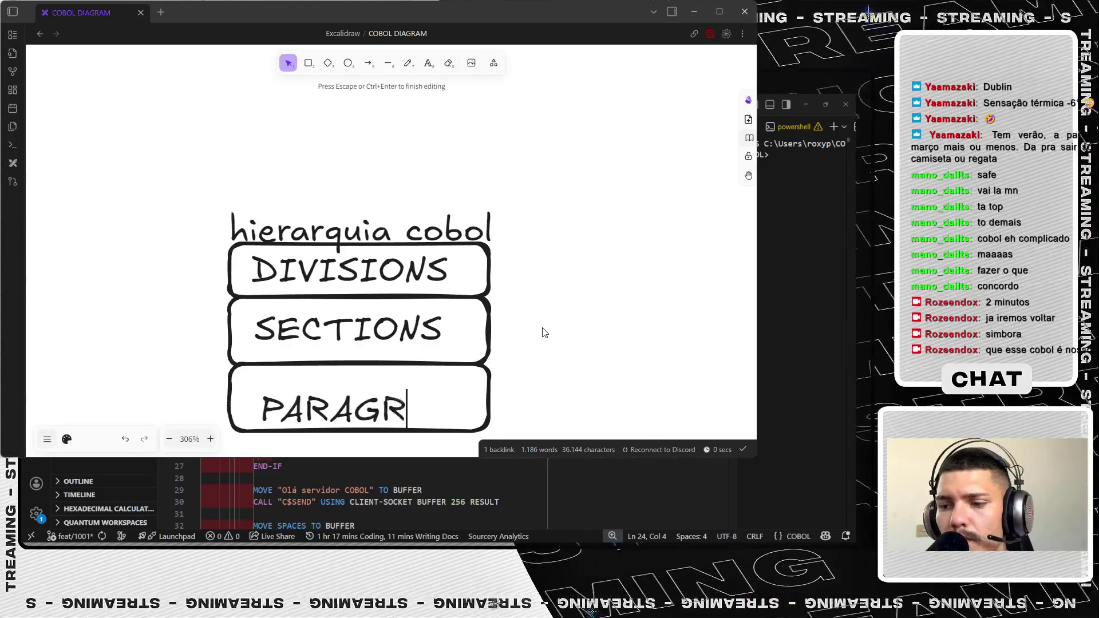
type("APHS")
key("Escape")
left_click_drag(445, 404, 424, 391)
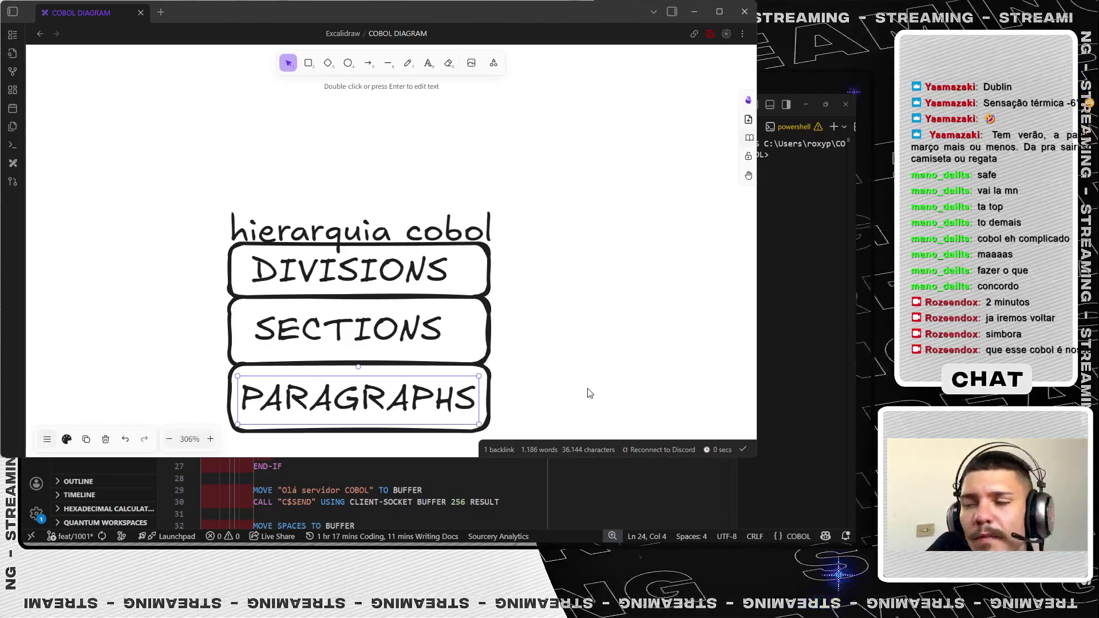
scroll(648, 297, "down", 2)
scroll(624, 221, "down", 2)
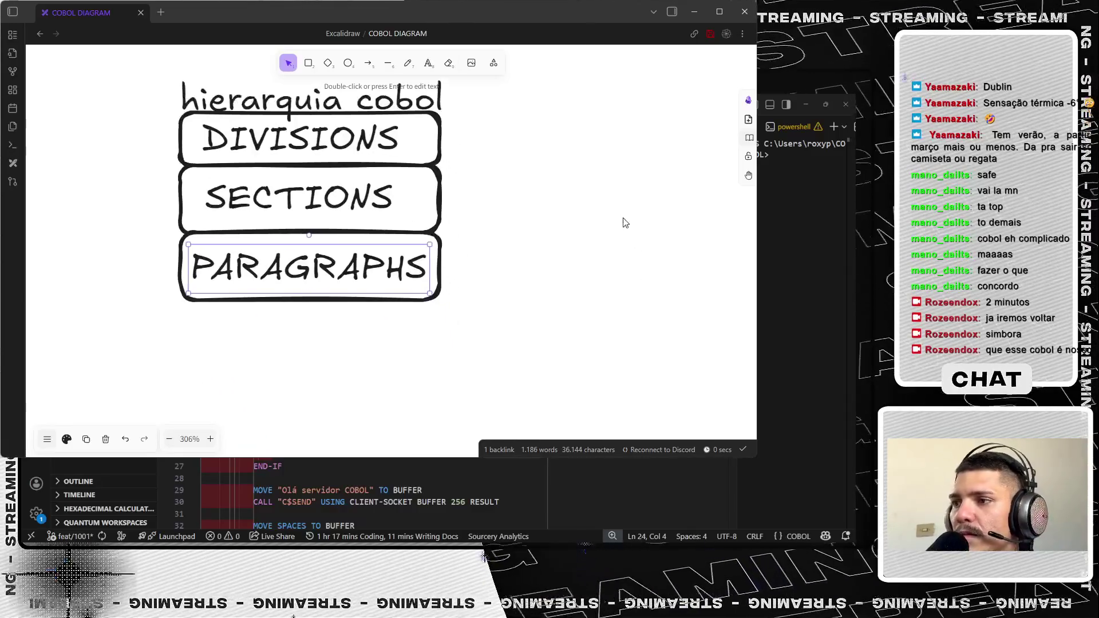
left_click_drag(341, 297, 305, 336)
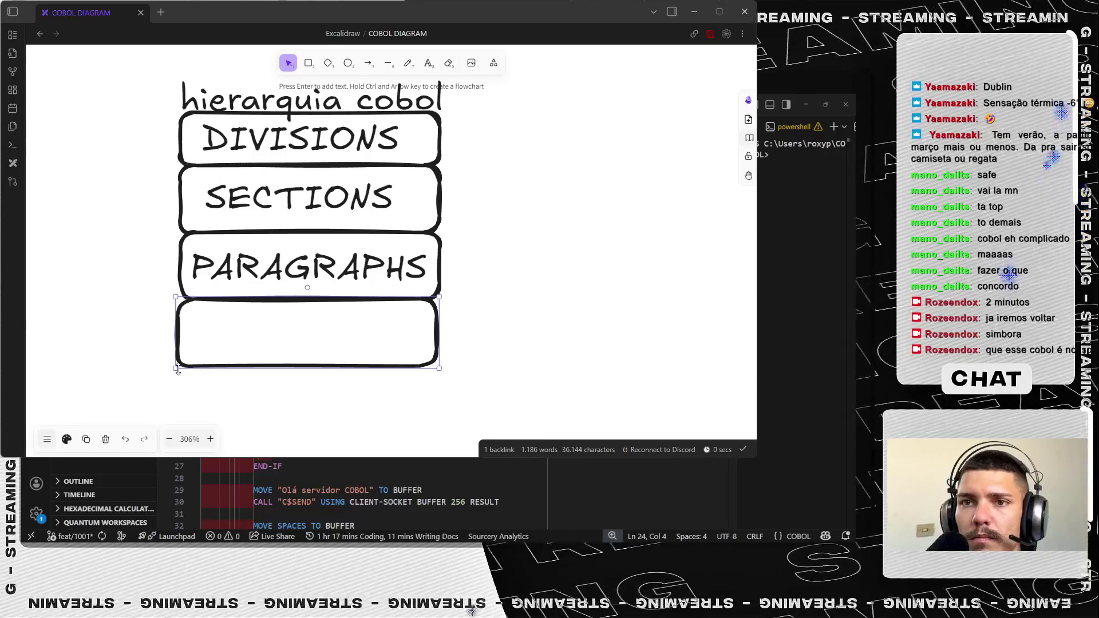
- Resize the fourth box to match, label it SETENCES, and duplicate it as a fifth box below
left_click_drag(178, 370, 181, 370)
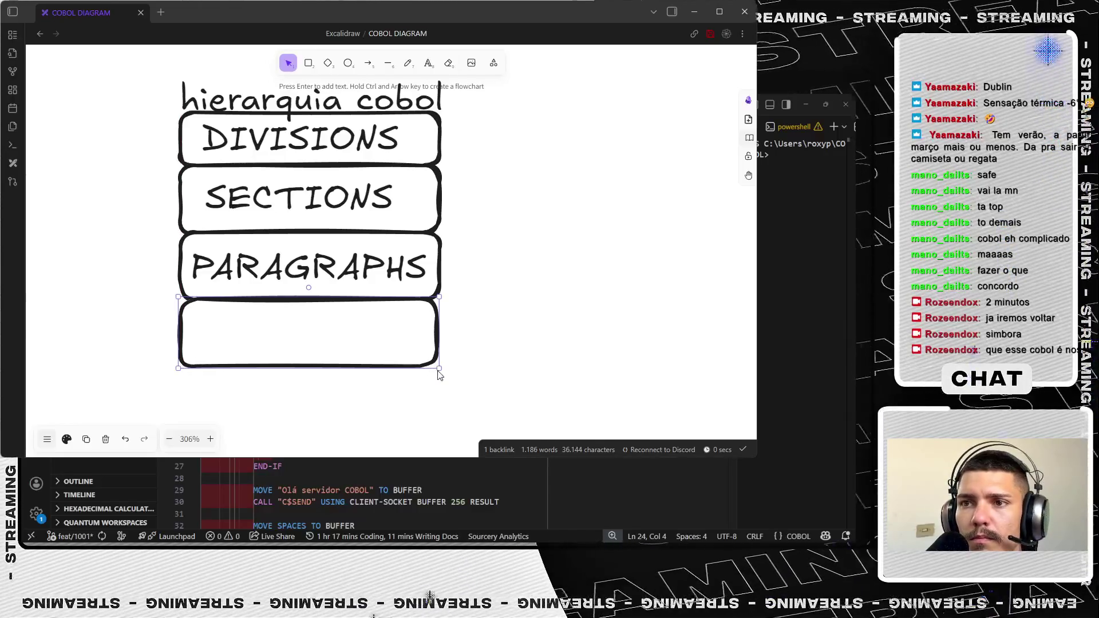
left_click_drag(438, 369, 441, 368)
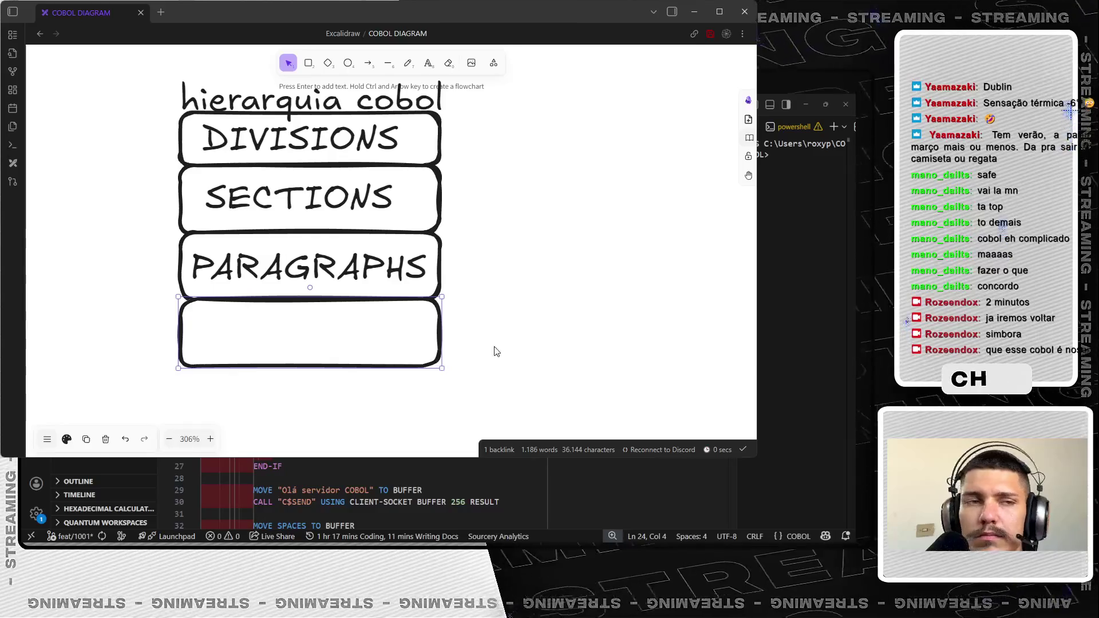
double_click(283, 337)
type("SE")
key("BackSpace")
key("BackSpace")
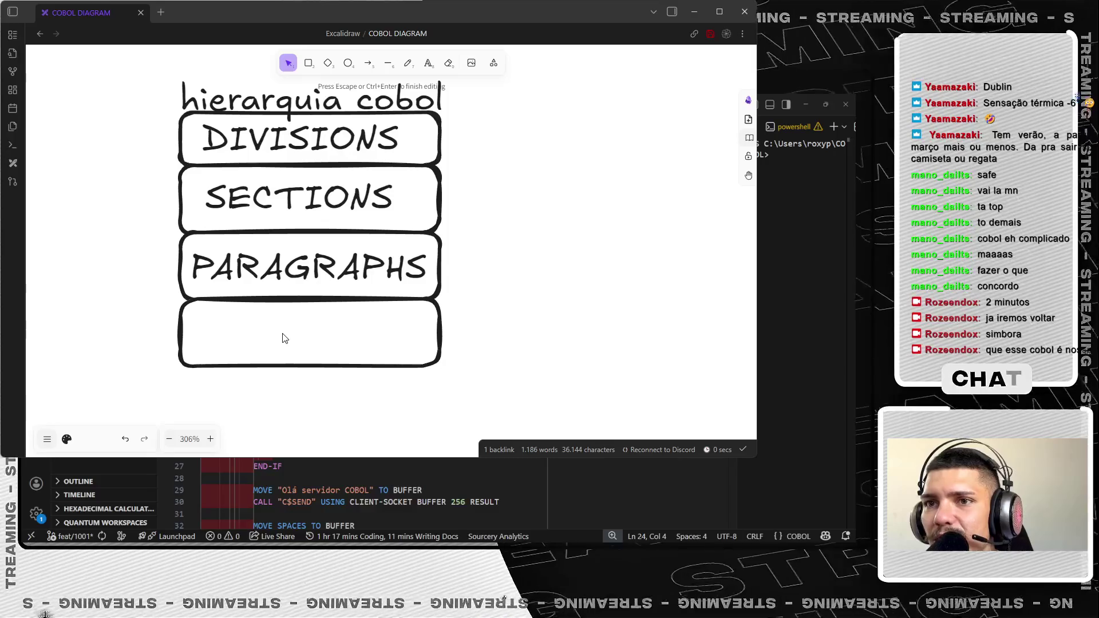
type("SETENCES")
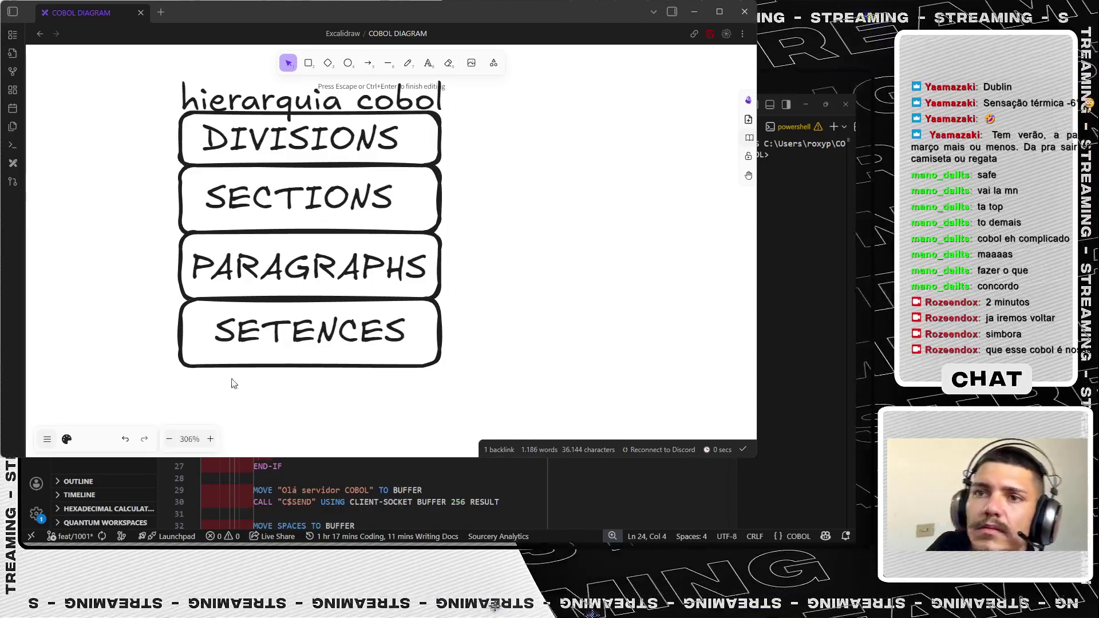
key("Escape")
left_click_drag(311, 335, 312, 402, "alt")
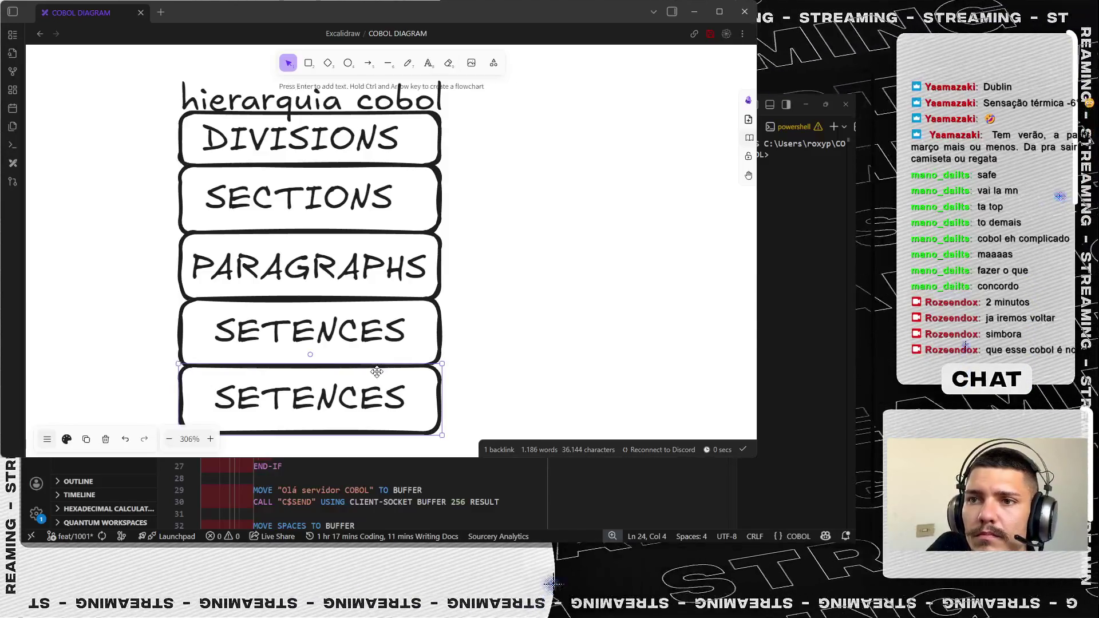
left_click(440, 363)
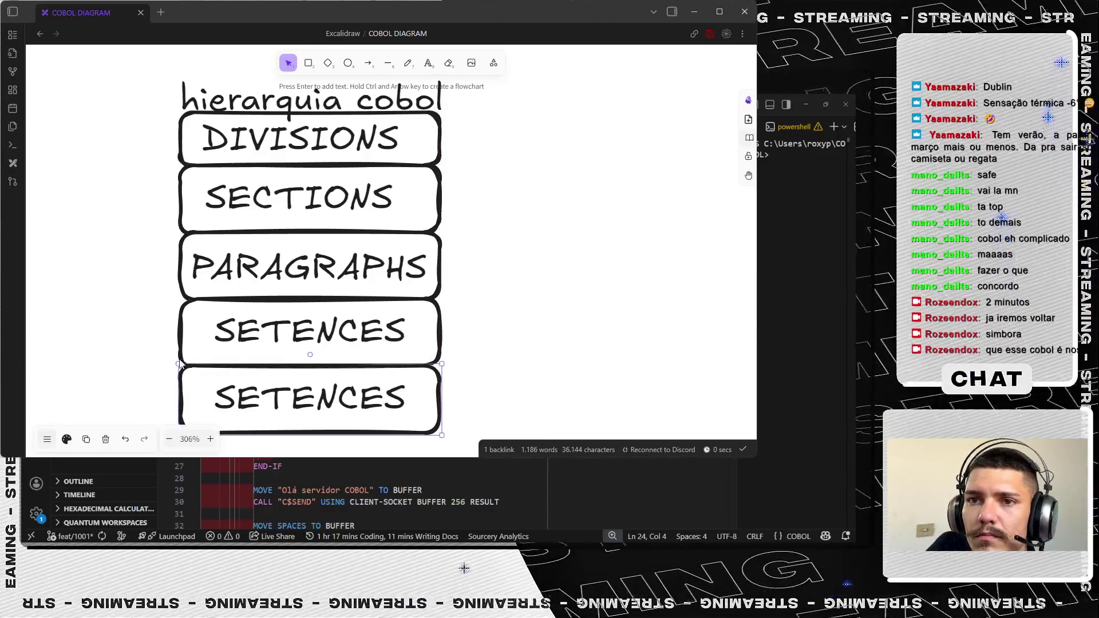
- Relabel the bottom box STATEMENTS, fixing typos, and select the label text
double_click(327, 368)
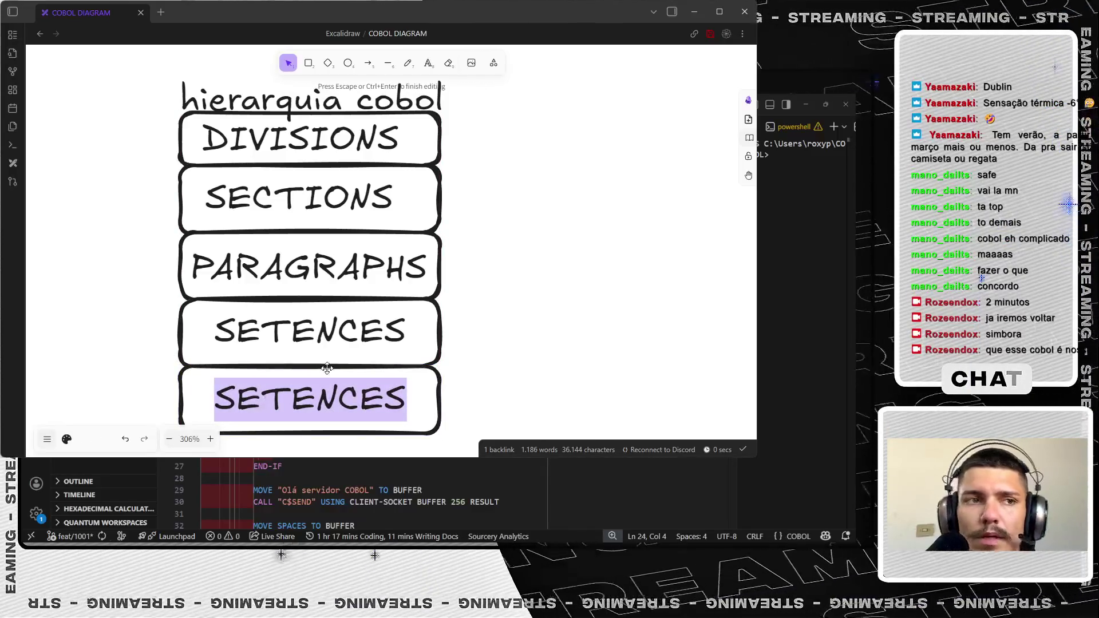
type("S")
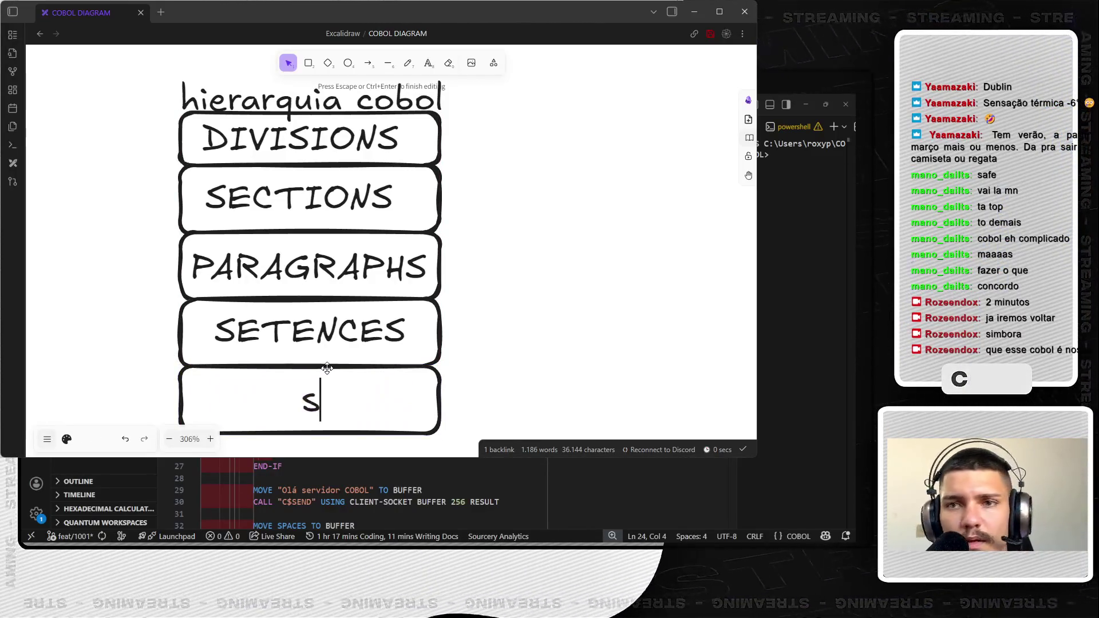
type("ta")
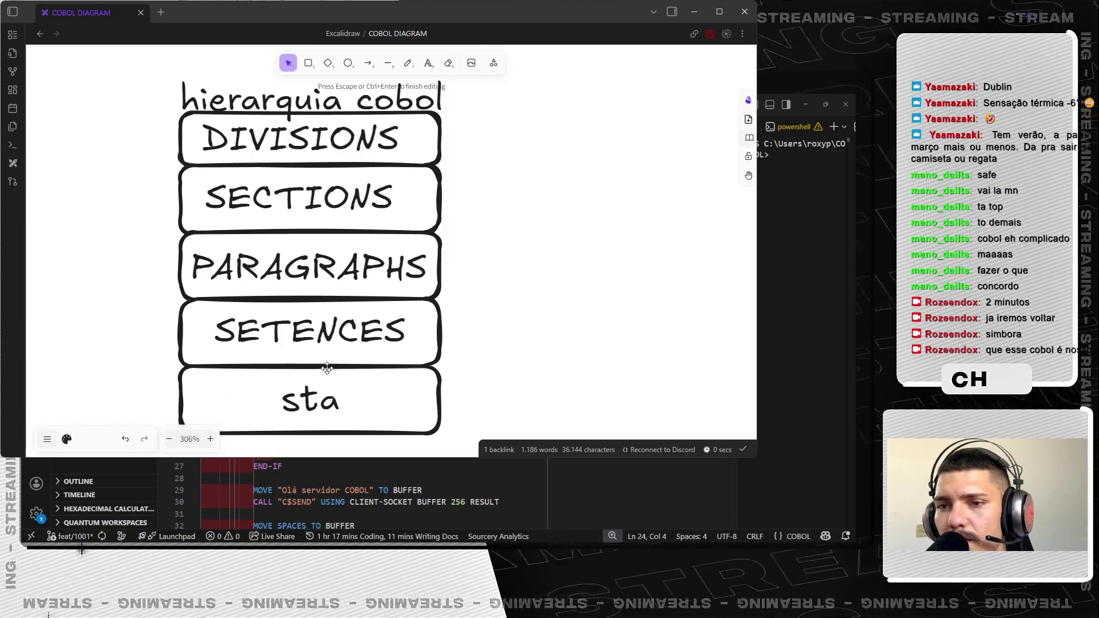
key("BackSpace")
key("BackSpace")
type("TATEME")
key("BackSpace")
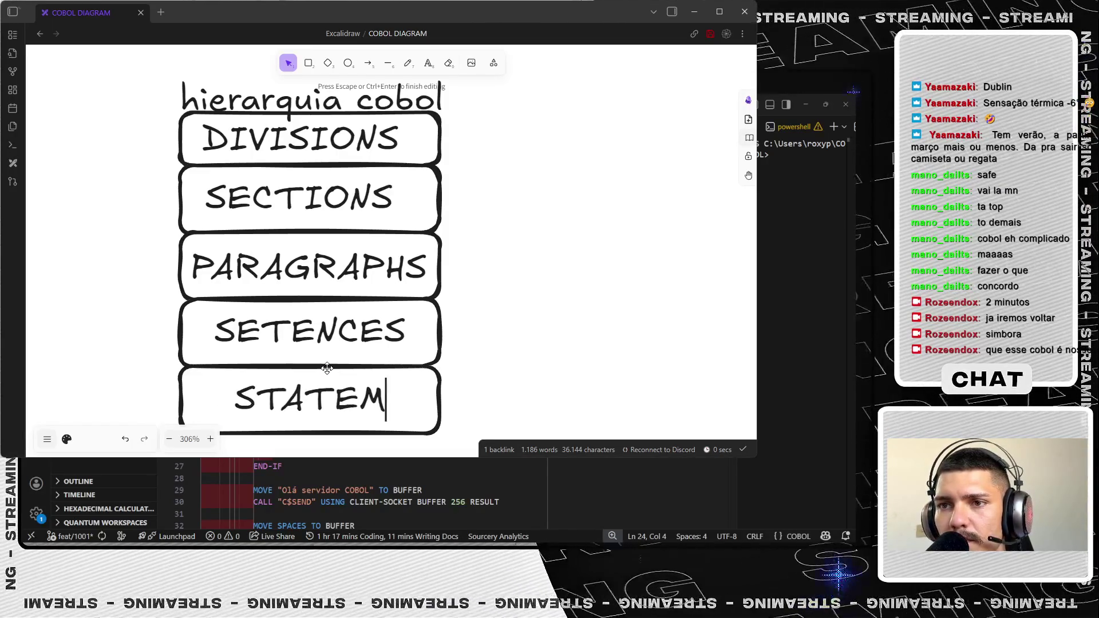
key("BackSpace")
key("BackSpace")
type("EMENTS")
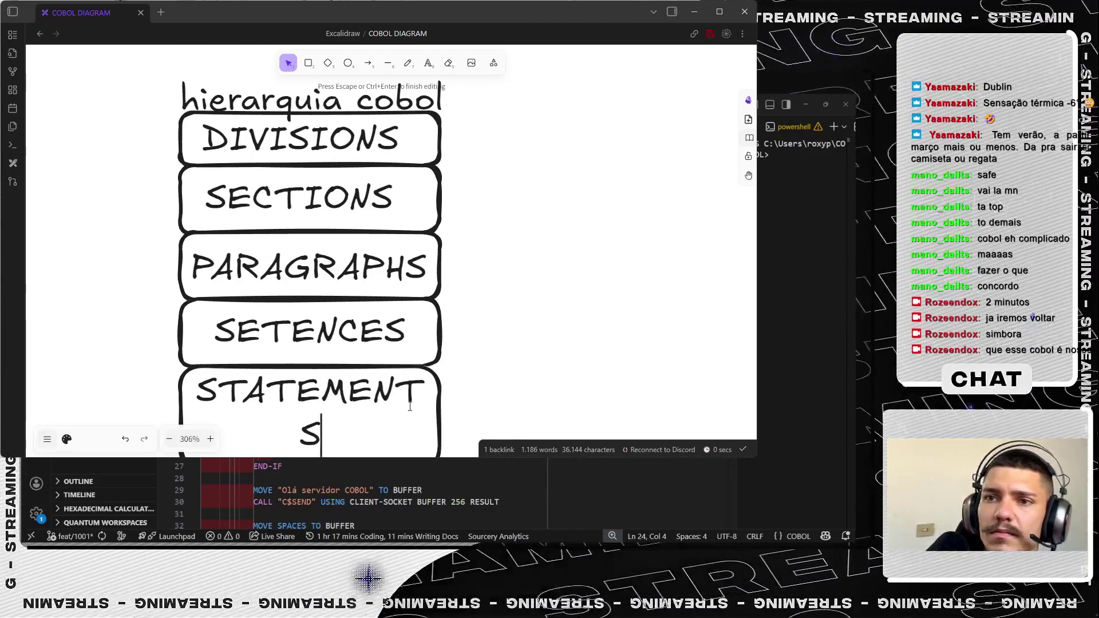
left_click_drag(326, 434, 215, 369)
scroll(258, 362, "down", 3)
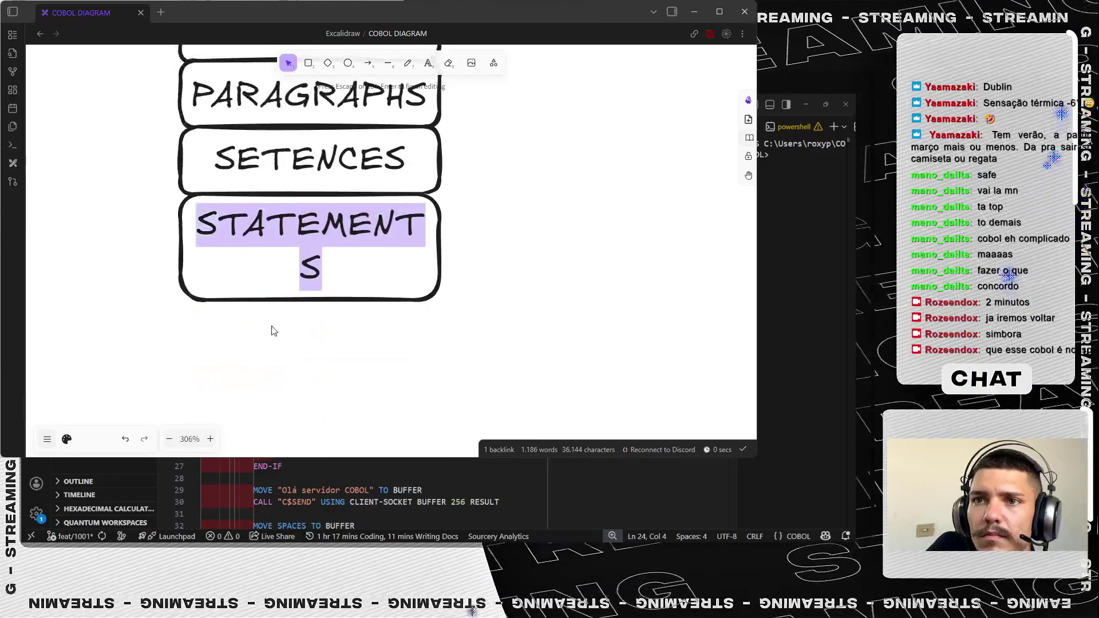
scroll(273, 332, "up", 1)
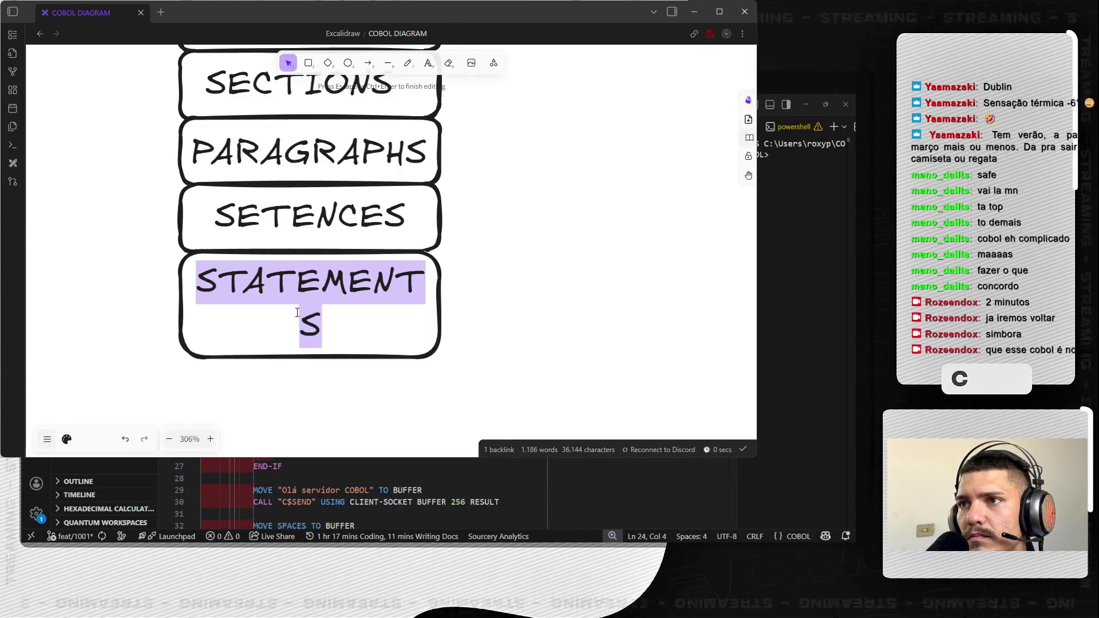
- Switch the canvas to dark mode from the canvas options
left_click(47, 438)
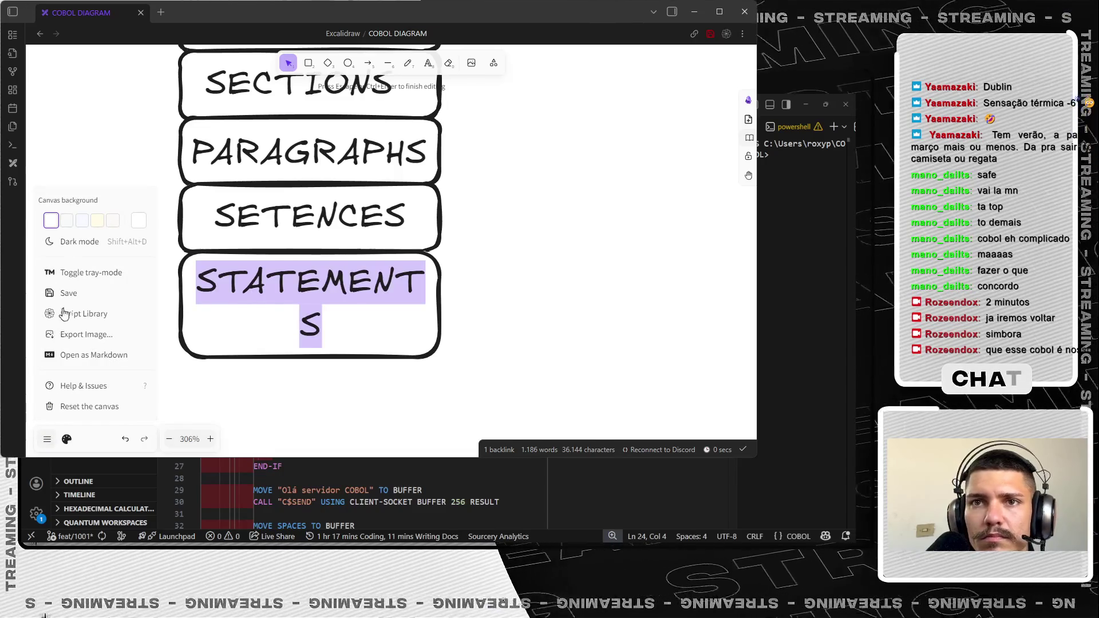
left_click(72, 241)
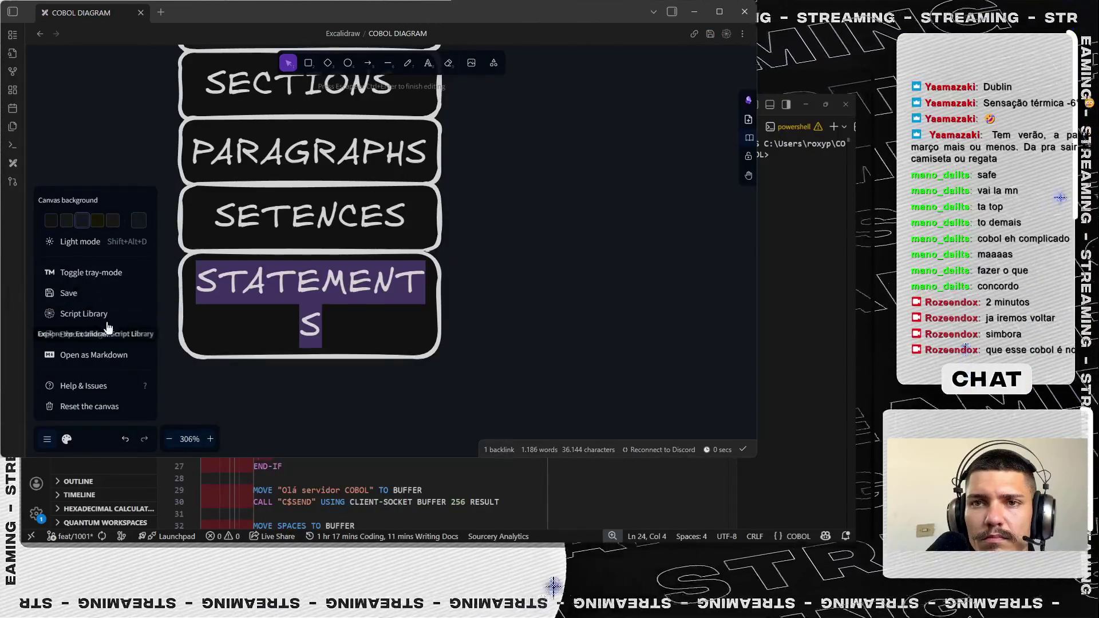
left_click(246, 312)
- Widen the STATEMENTS box so its label fits on a single line
left_click_drag(246, 319, 264, 325)
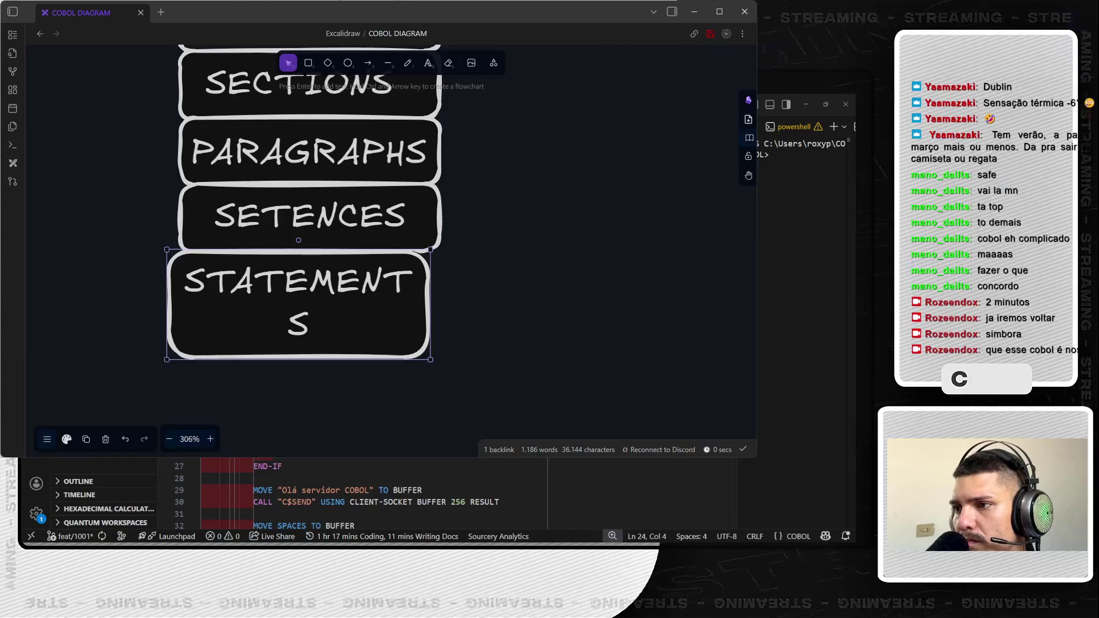
left_click_drag(429, 360, 451, 354)
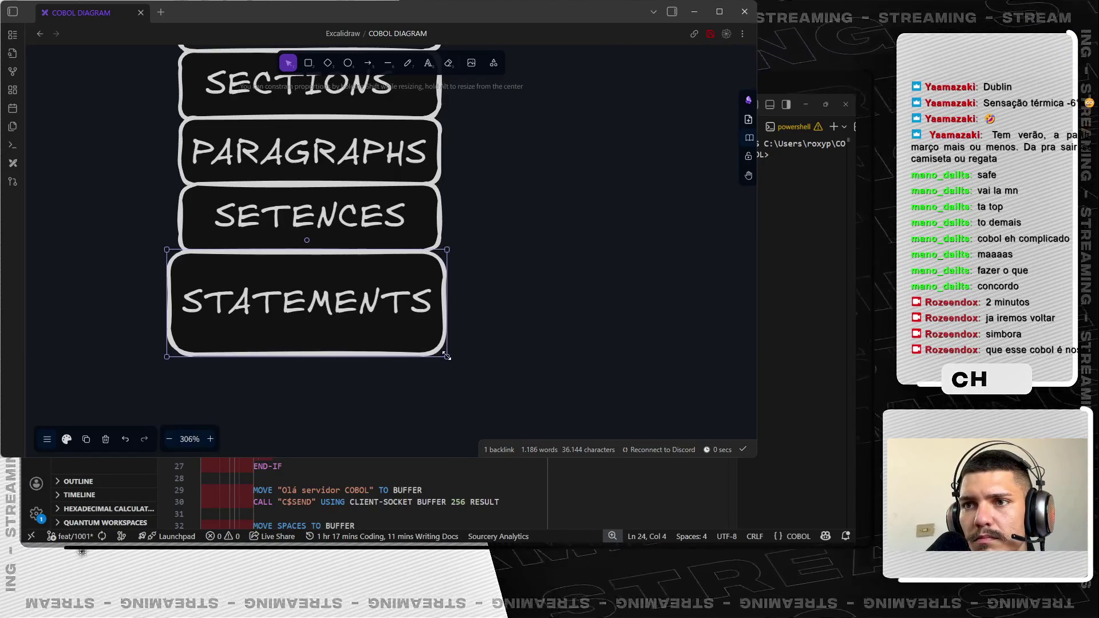
left_click(527, 324)
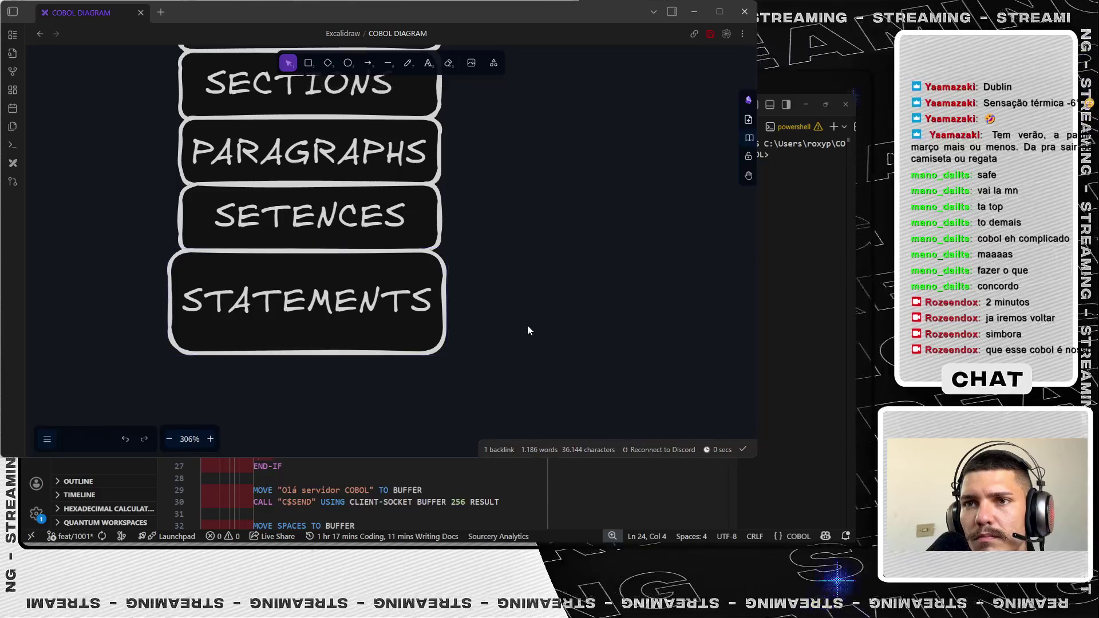
scroll(528, 327, "up", 3)
scroll(528, 327, "down", 5)
scroll(550, 296, "up", 1)
scroll(556, 302, "up", 1)
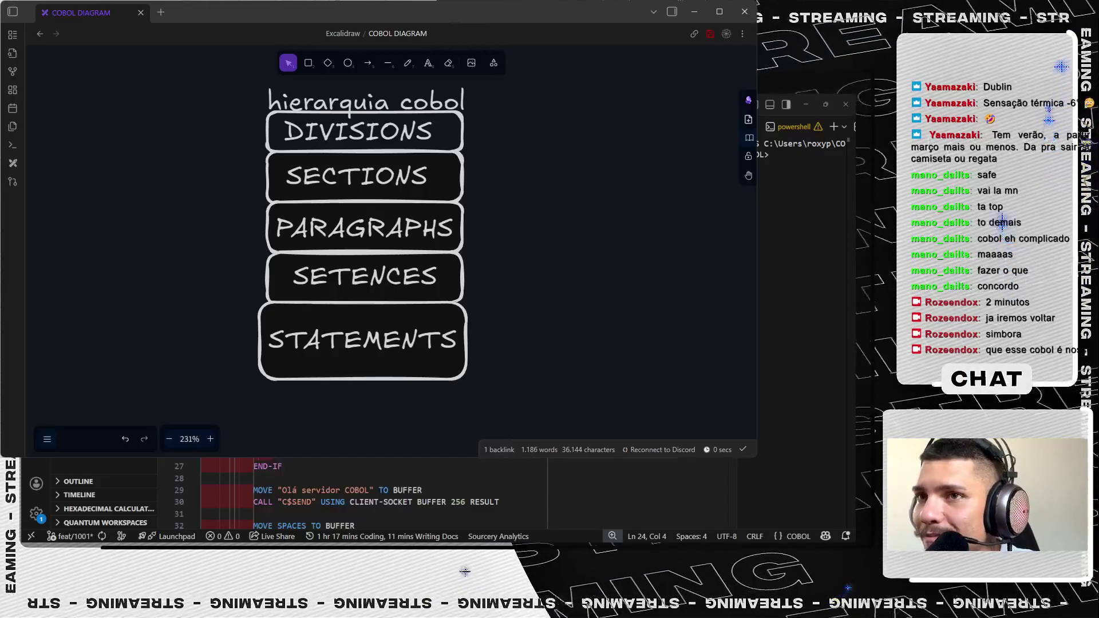
scroll(601, 177, "up", 2)
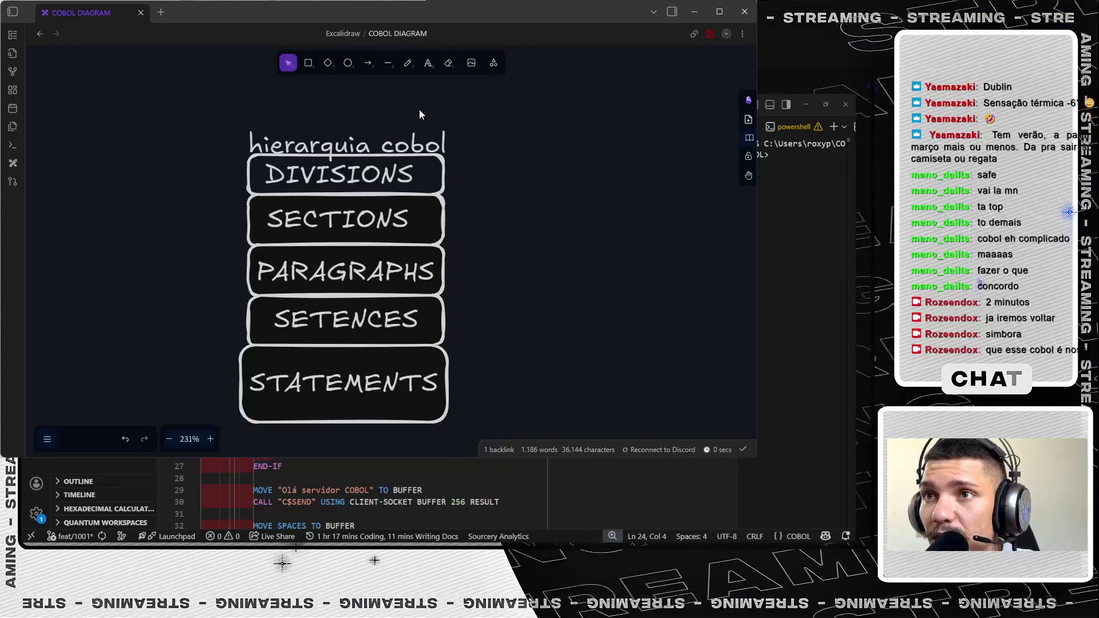
left_click(388, 63)
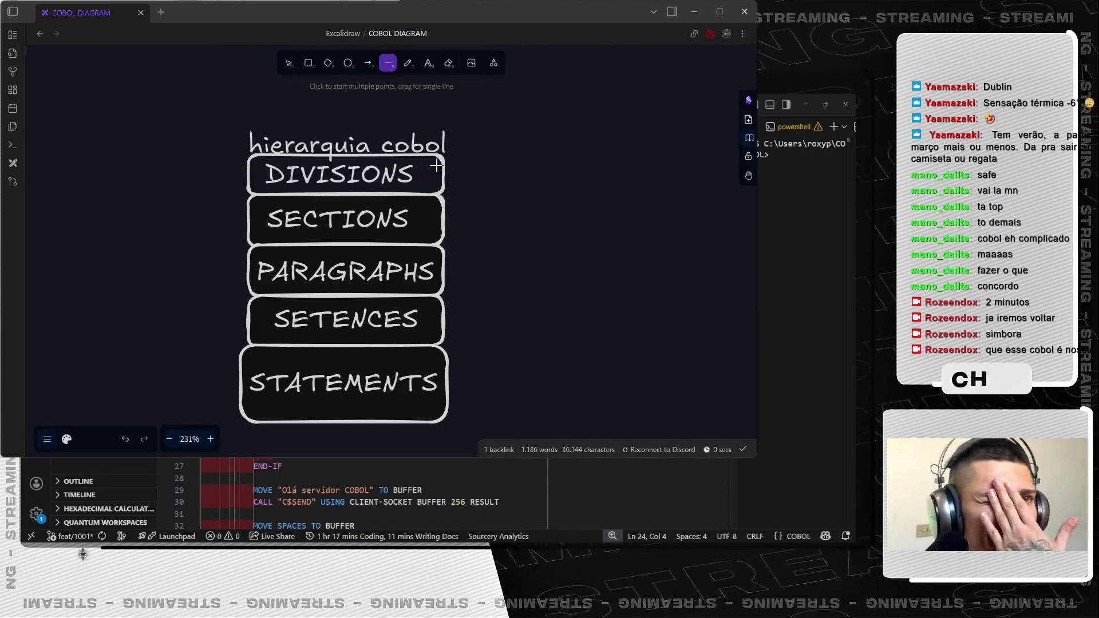
- Draw a short line out from DIVISIONS and add the text PARTE PRINCIPAL DO PROGRAMA beside it
left_click_drag(431, 179, 484, 179)
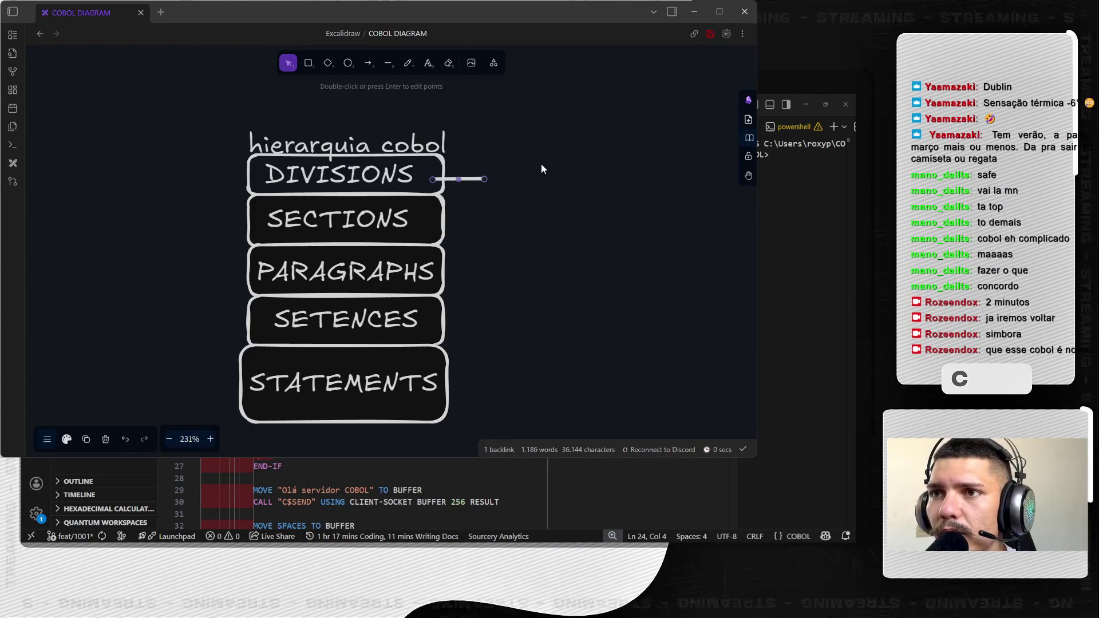
left_click(538, 164)
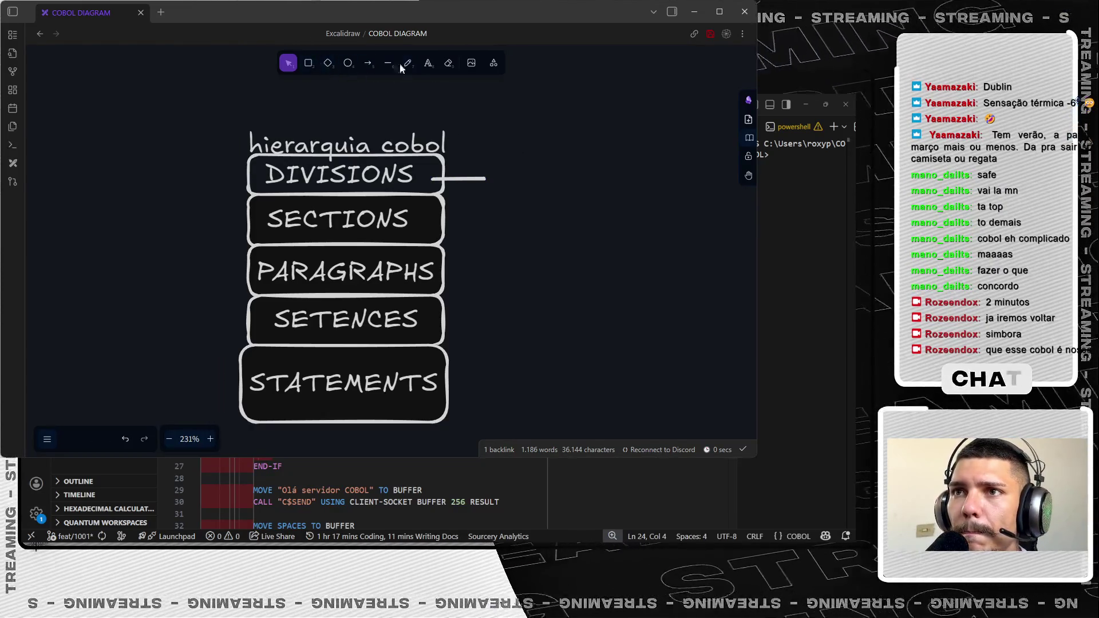
left_click(426, 63)
left_click(503, 177)
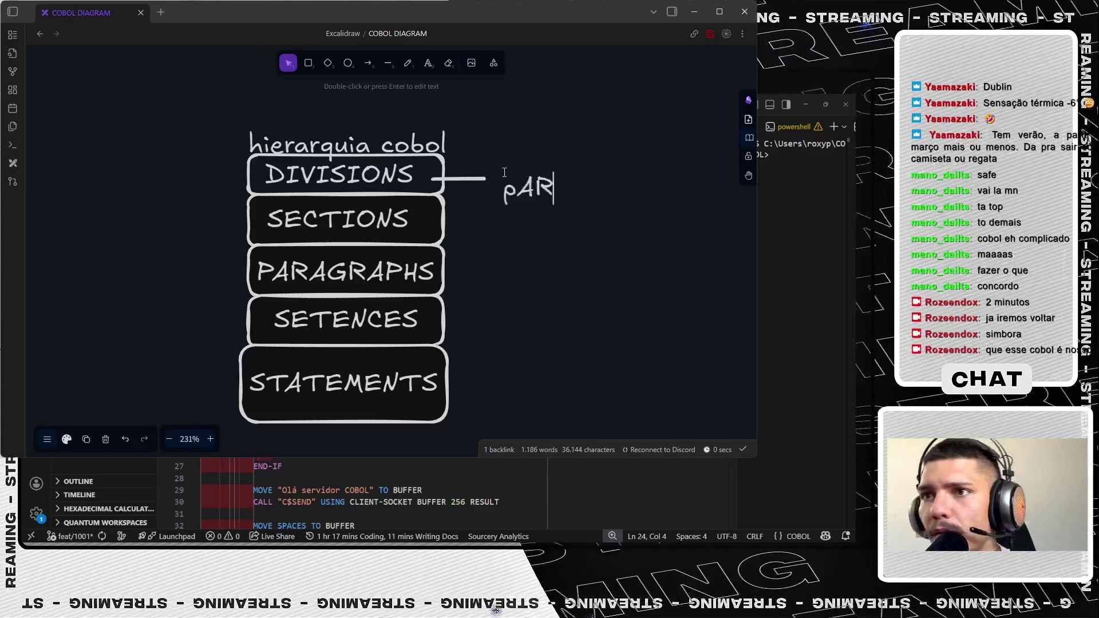
type("ARTE PRINCIPAL KO PROGR")
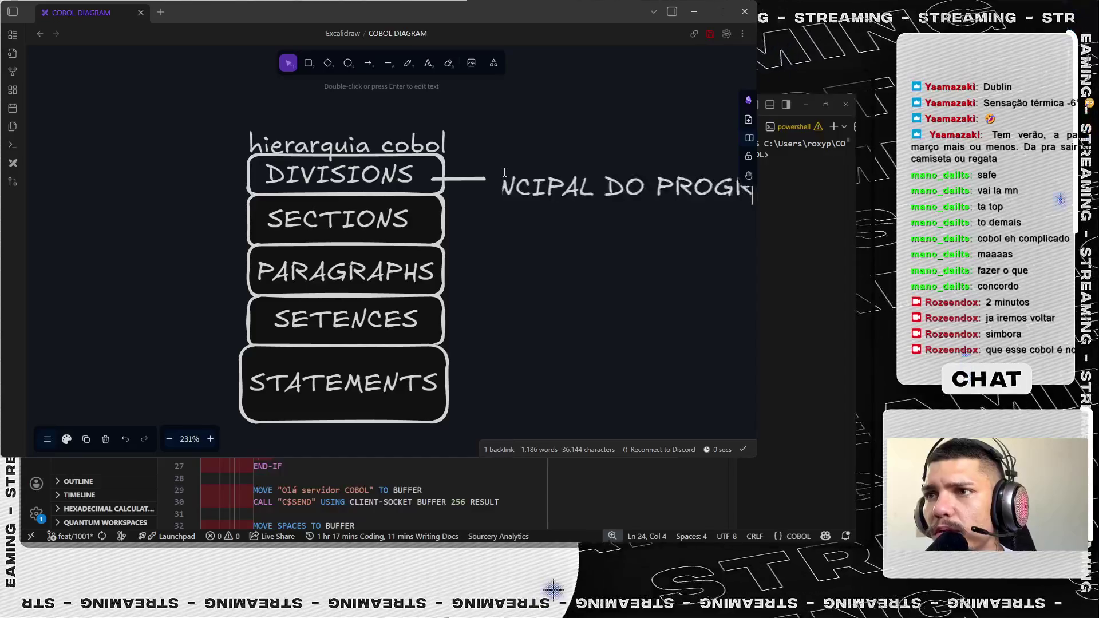
type("AMA")
left_click(591, 267)
scroll(592, 268, "down", 5)
scroll(602, 249, "right", 3)
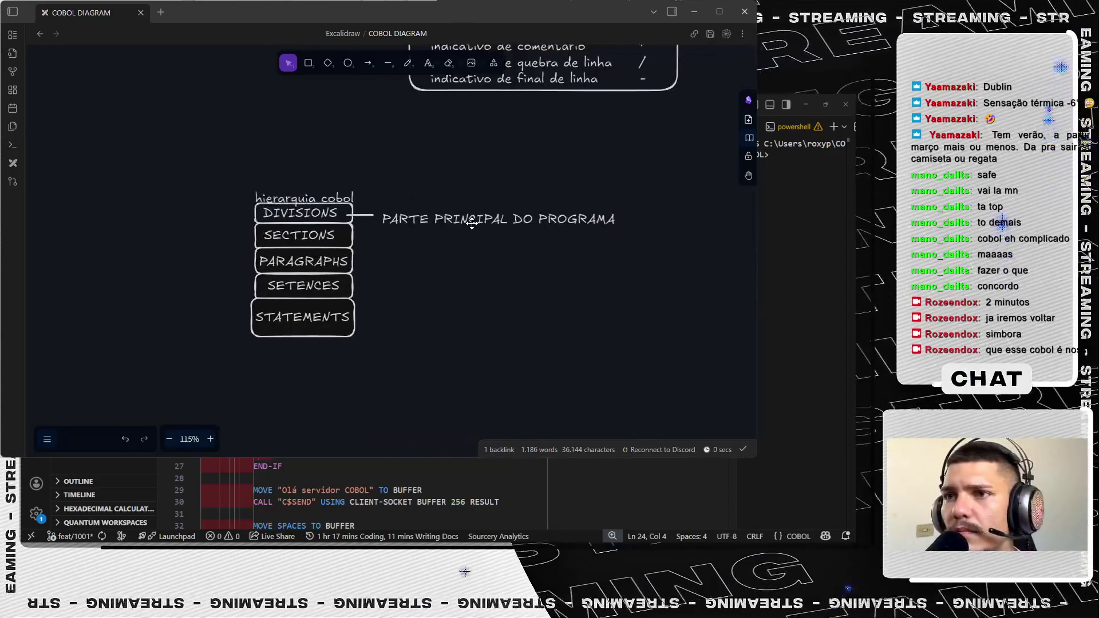
- Reposition the PARTE PRINCIPAL DO PROGRAMA text up beside the connector line
left_click(468, 219)
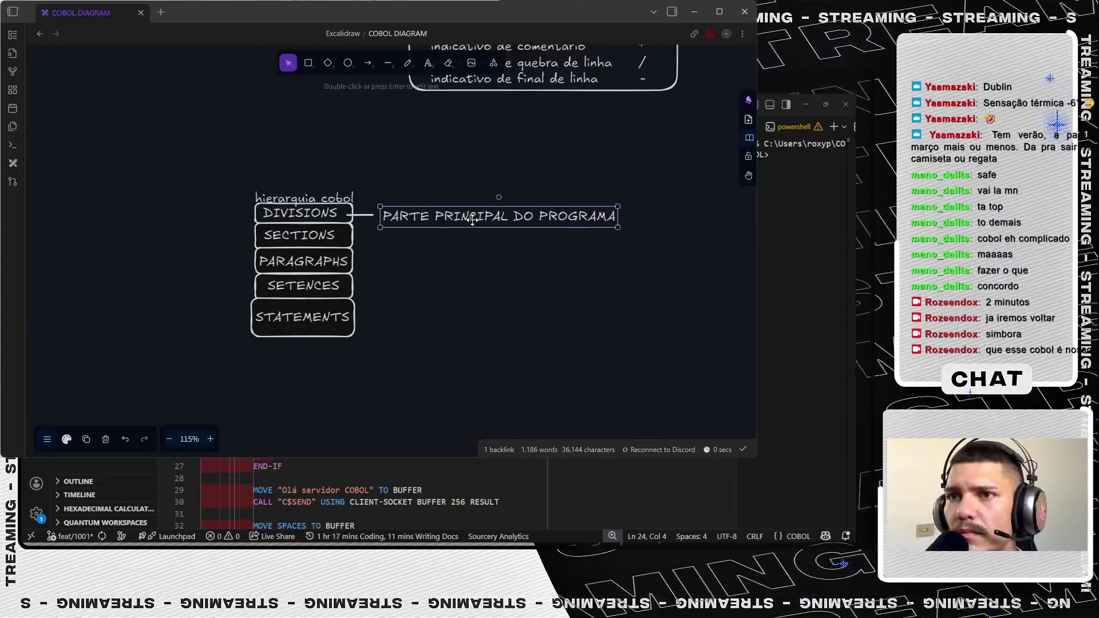
double_click(503, 212)
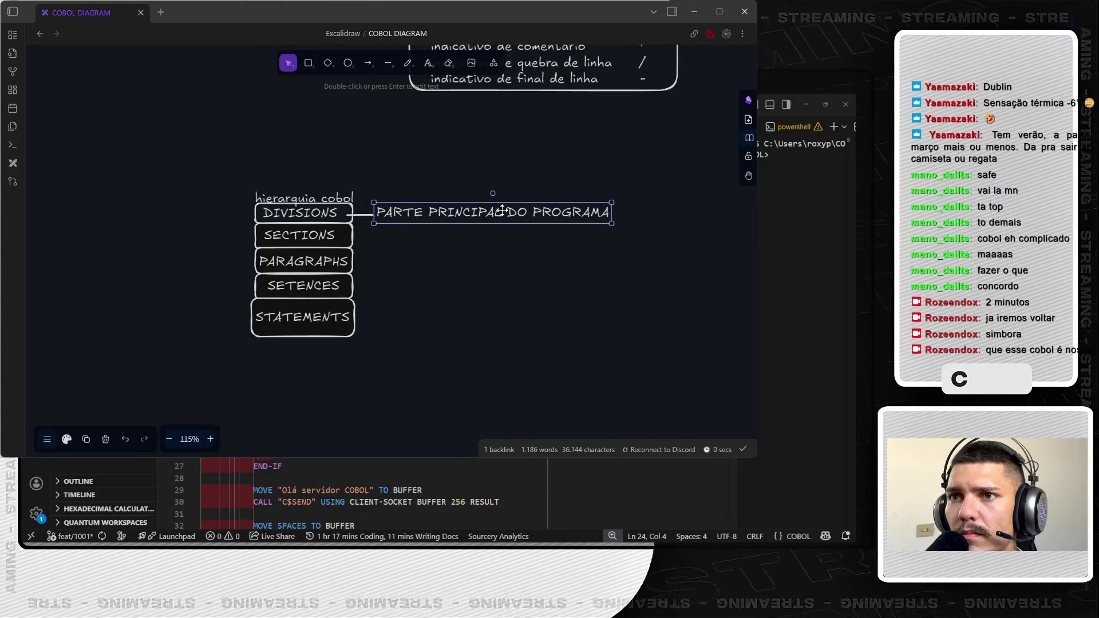
key("Escape")
left_click(399, 179)
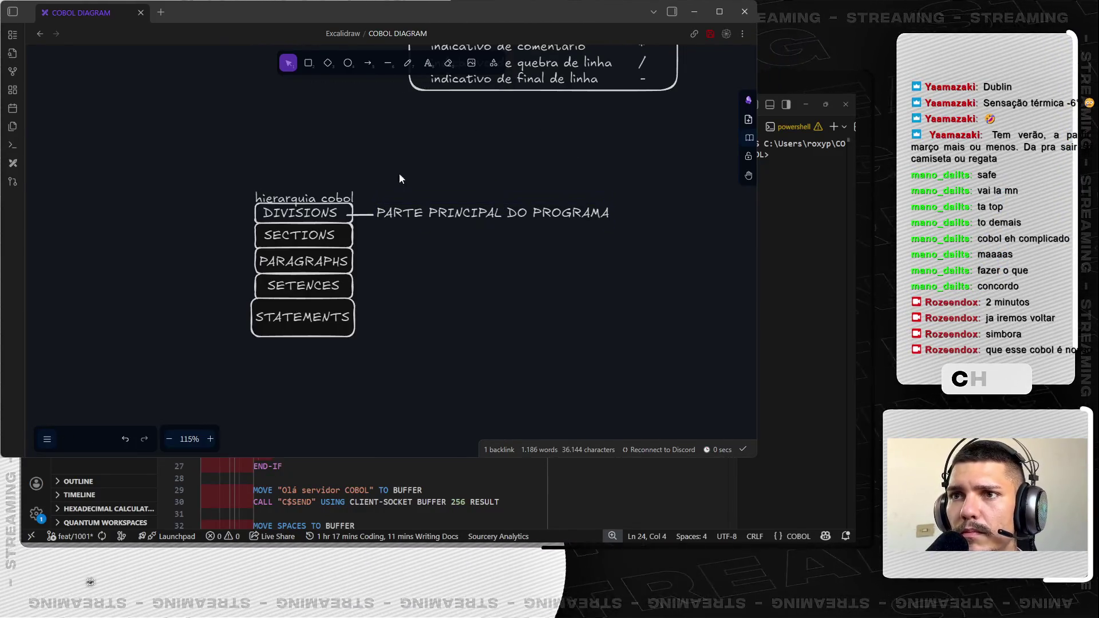
double_click(402, 208)
key("Escape")
left_click_drag(440, 215, 520, 171)
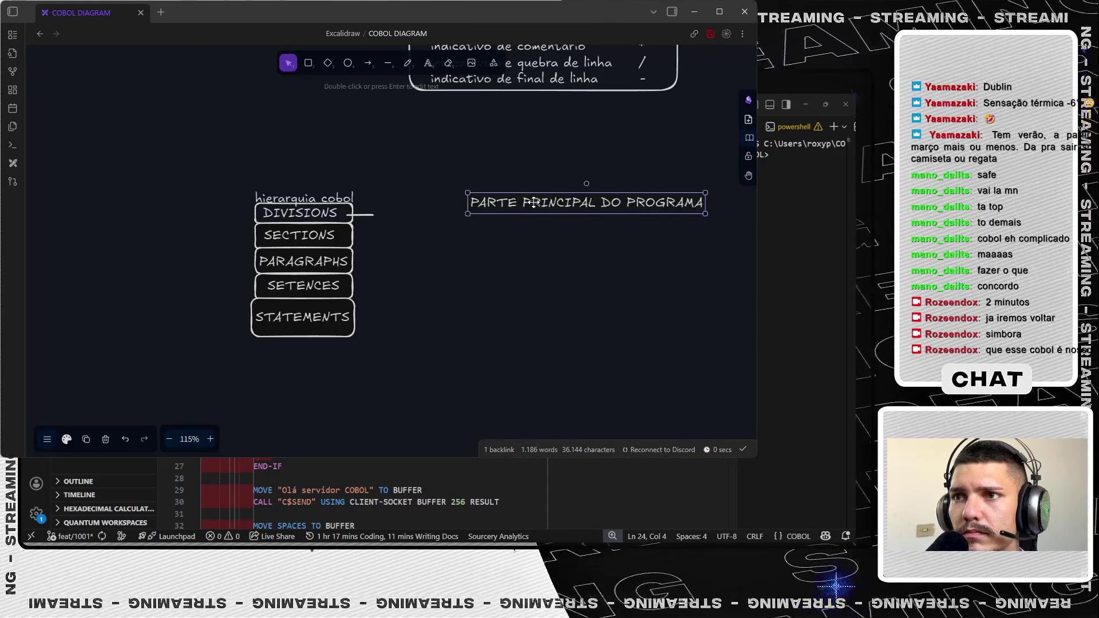
left_click(362, 216)
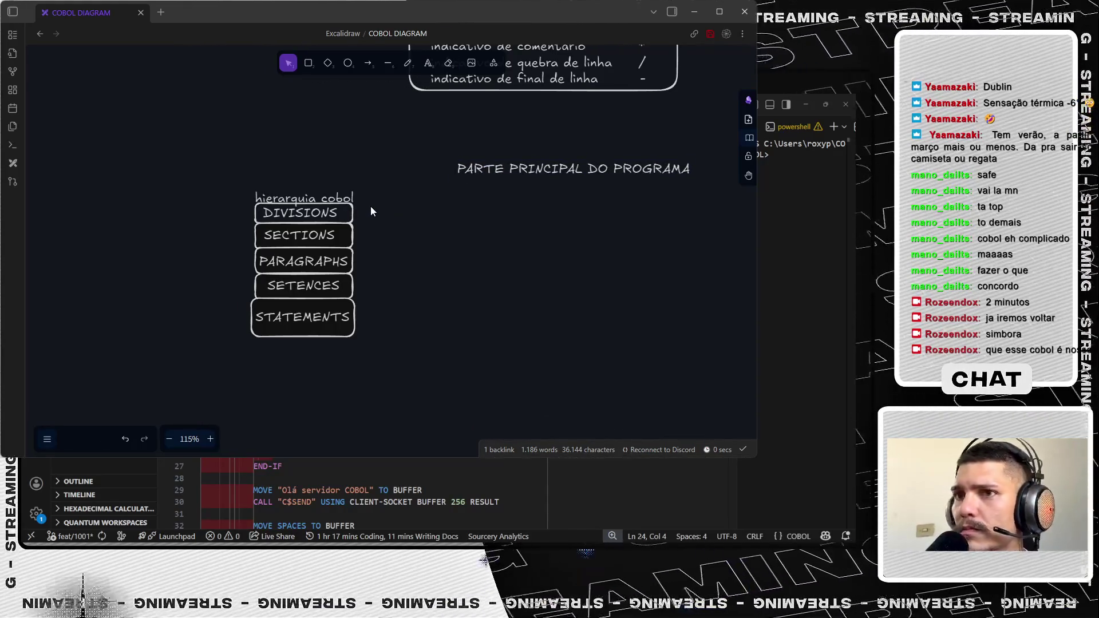
- Add a second line 'sempre existem 4' to the description and settle it beside DIVISIONS
double_click(543, 170)
type("?")
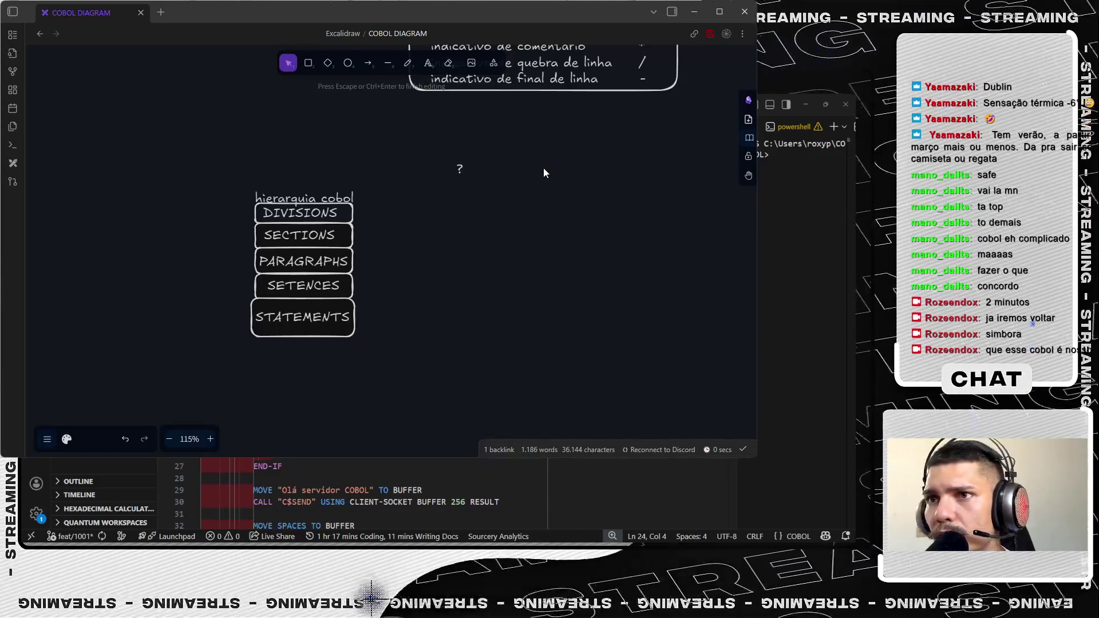
key("ctrl+z")
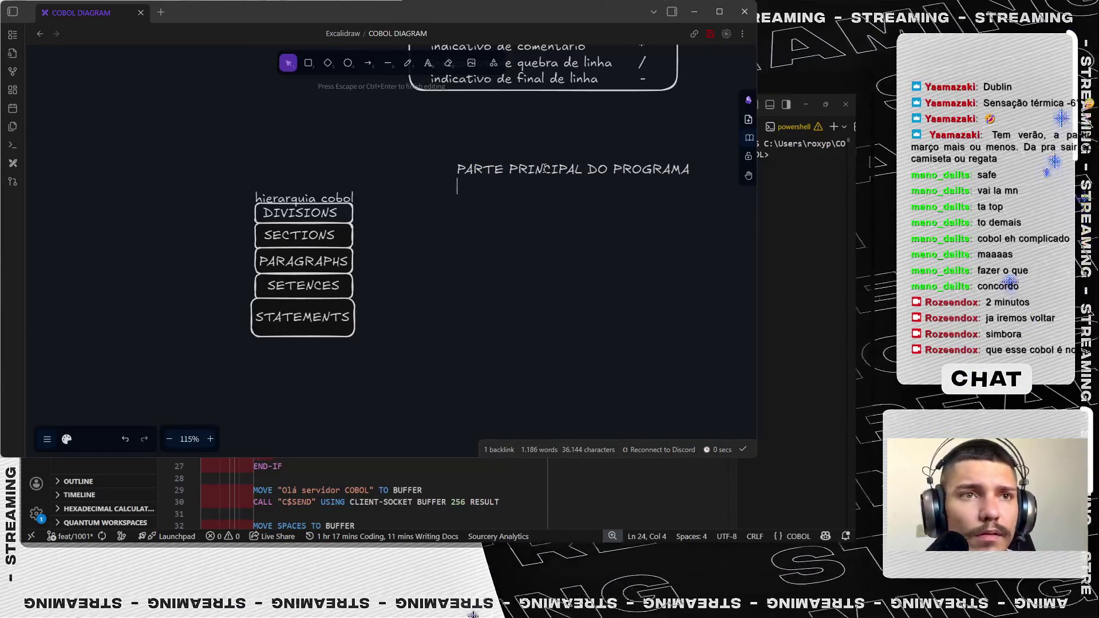
key("Return")
type("sempre existem 4")
key("Escape")
left_click_drag(574, 182, 519, 203)
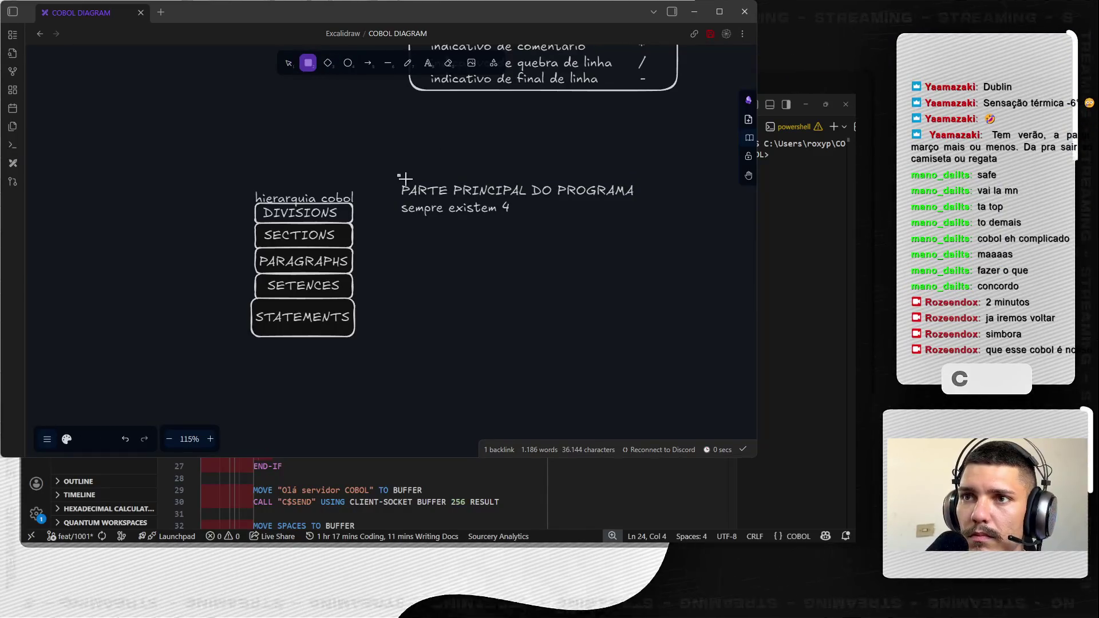
- Draw a rounded box around the PARTE PRINCIPAL DO PROGRAMA text and send it to back
left_click_drag(403, 178, 642, 230)
right_click(579, 221)
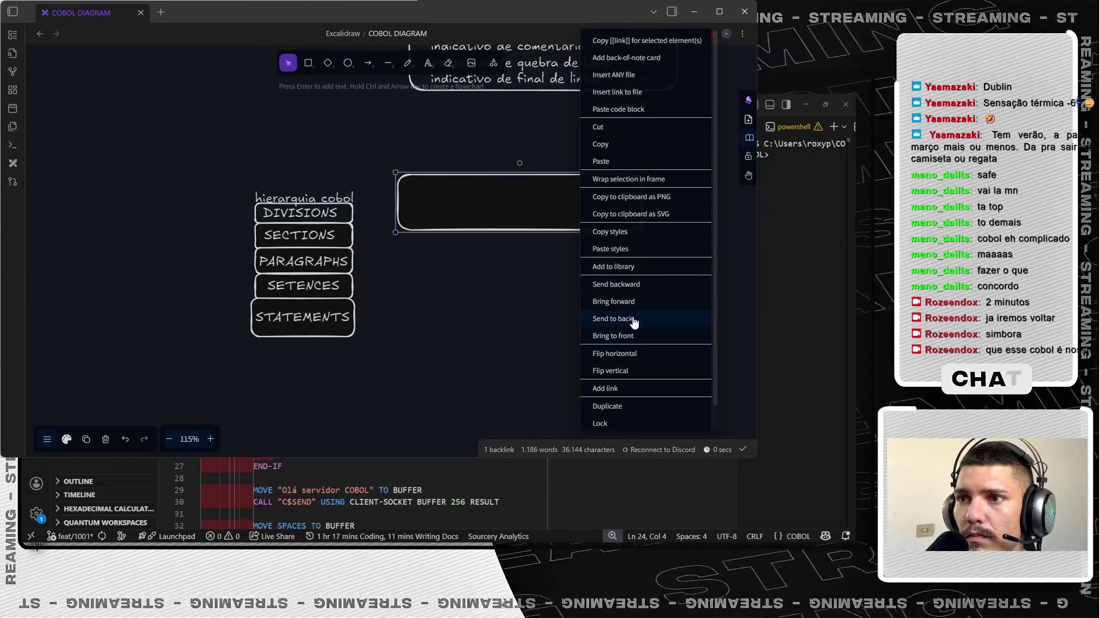
left_click(633, 319)
- Select the box together with its text, then clear the selection and dismiss the search panel
left_click_drag(404, 134, 627, 299)
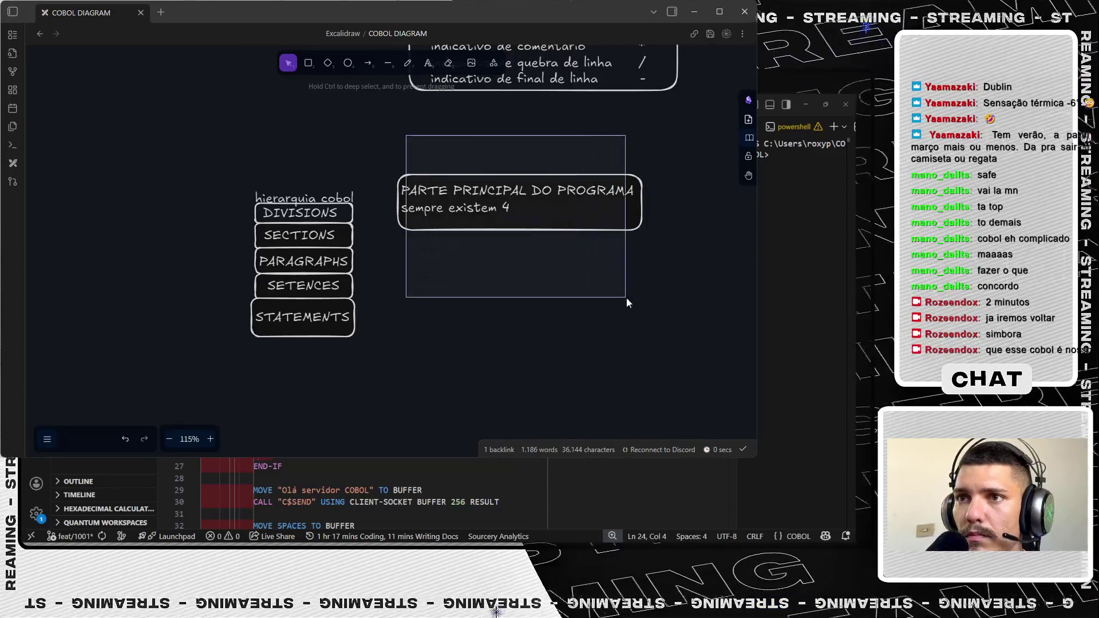
left_click(463, 228)
left_click(462, 262)
left_click(504, 209)
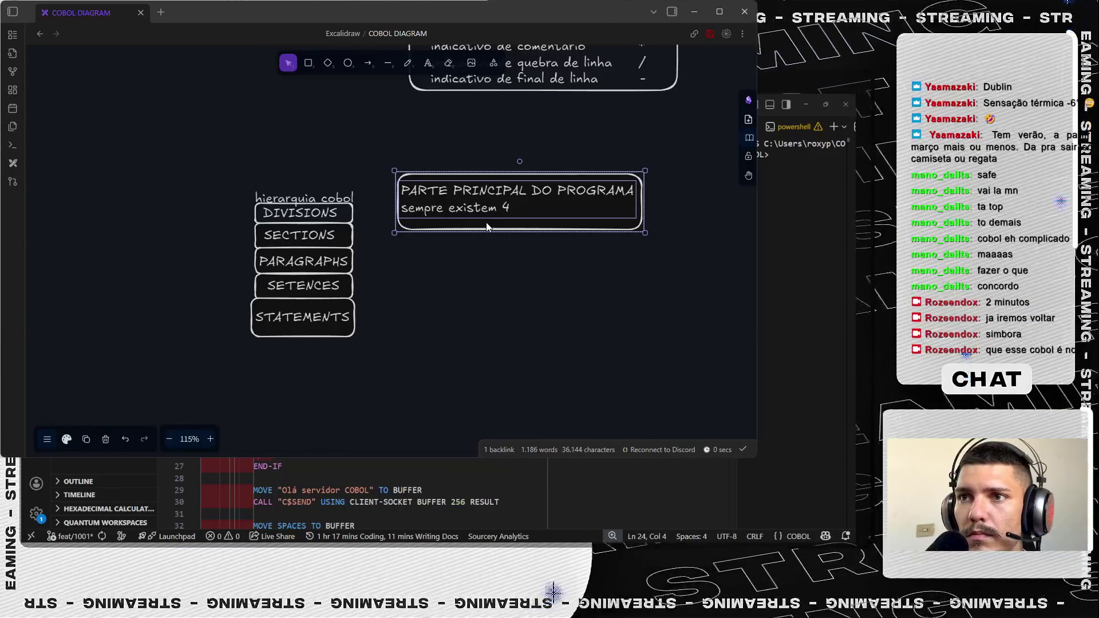
key("ctrl+f")
left_click(418, 182)
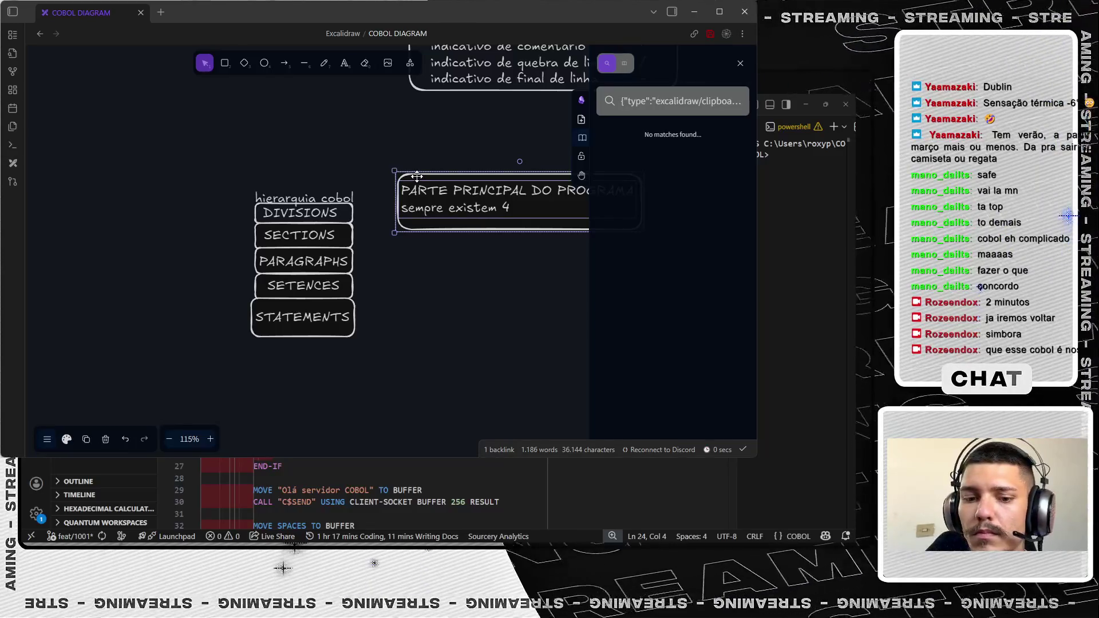
left_click(611, 182)
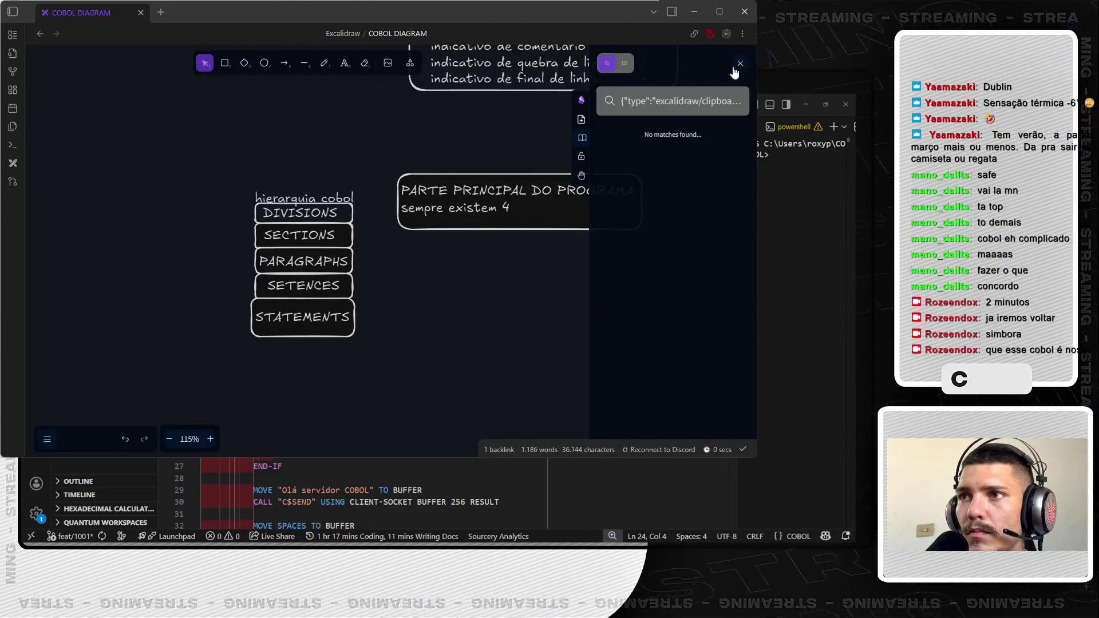
left_click(739, 64)
left_click(387, 63)
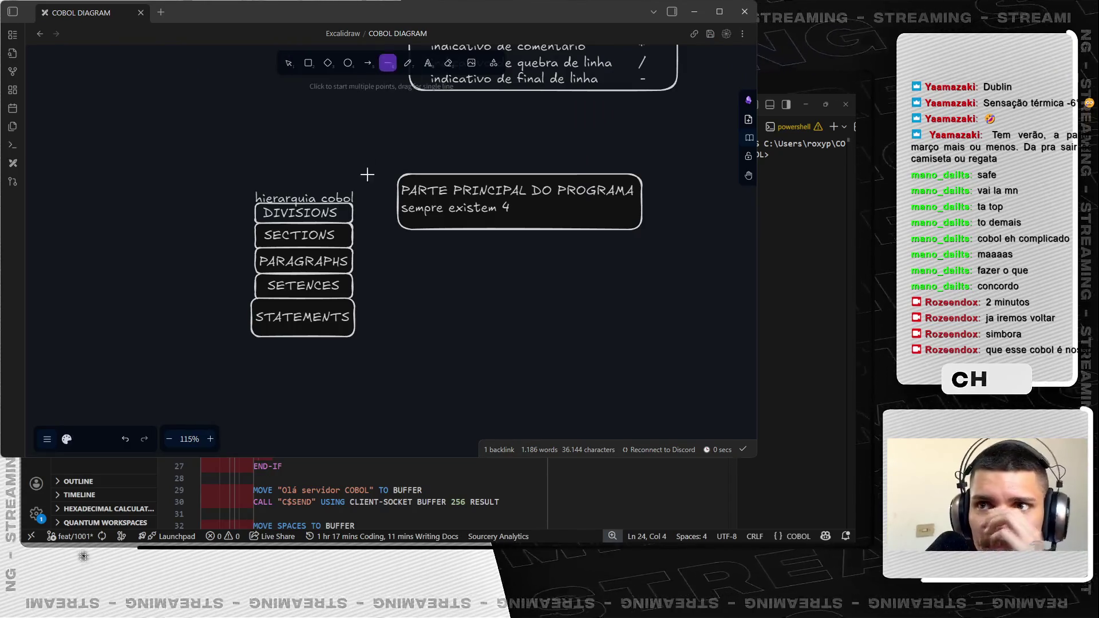
- Connect DIVISIONS to the description box with a dashed elbow arrow
left_click_drag(352, 210, 397, 199)
left_click(367, 62)
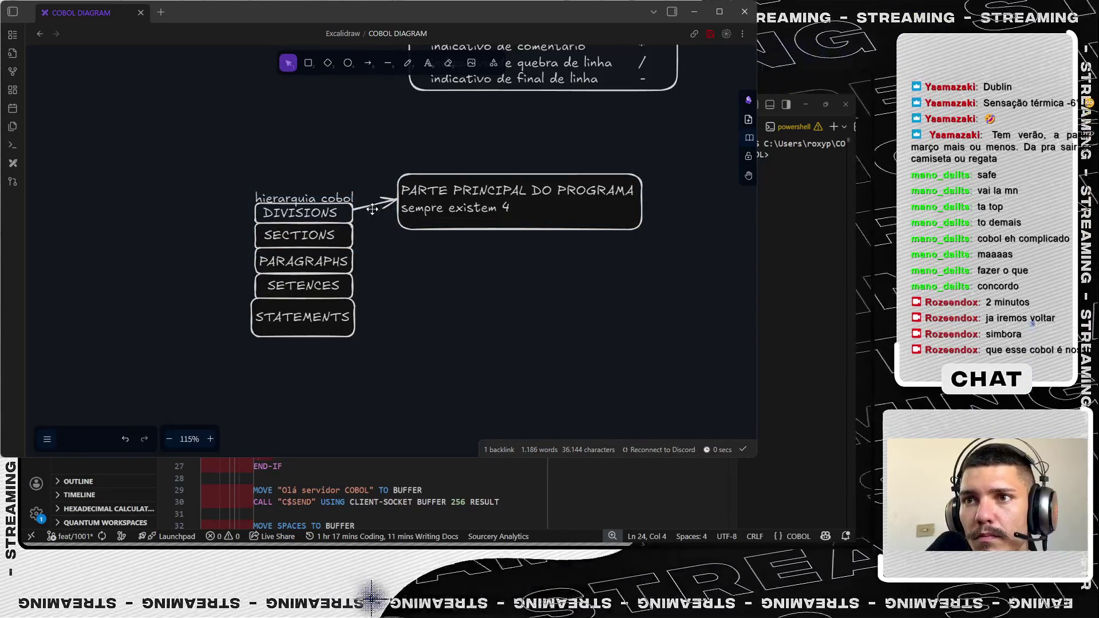
left_click(67, 438)
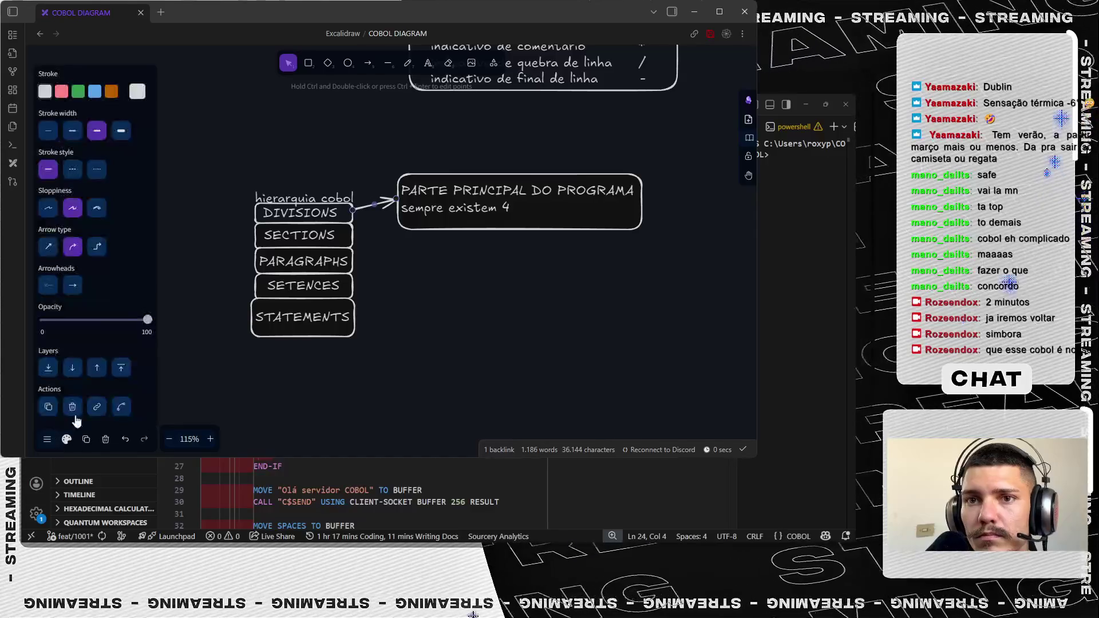
left_click(73, 170)
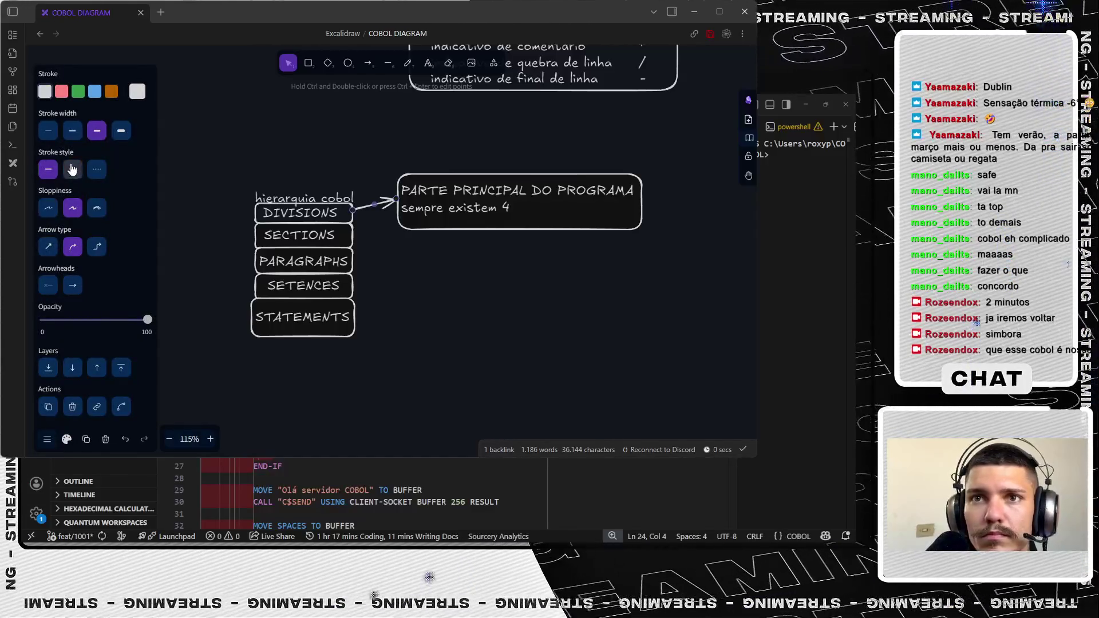
left_click(54, 250)
left_click(96, 246)
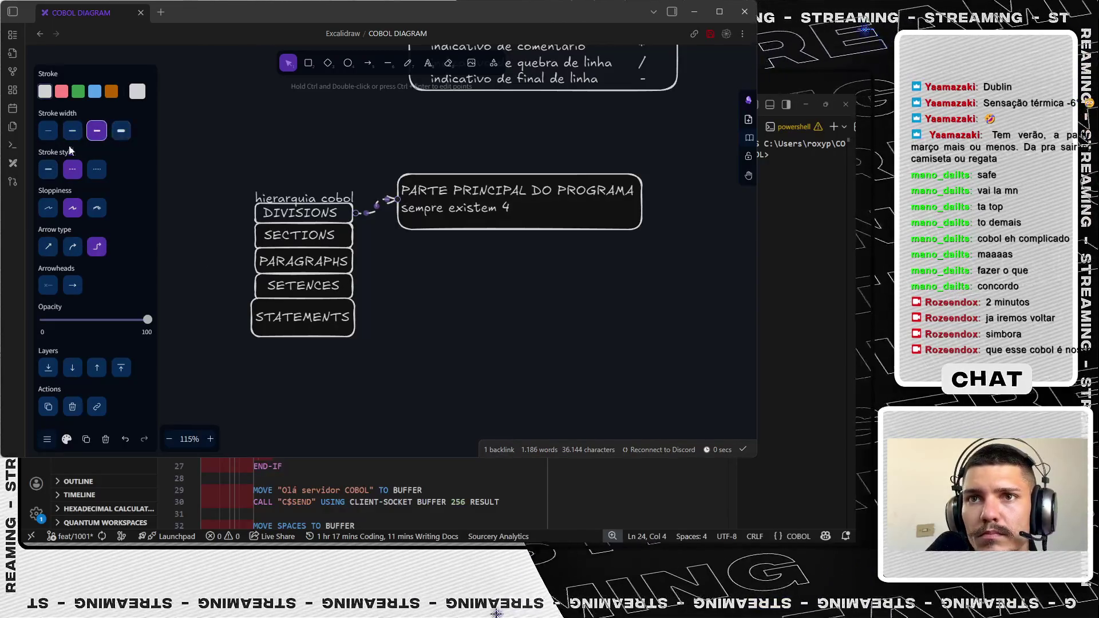
left_click(411, 269)
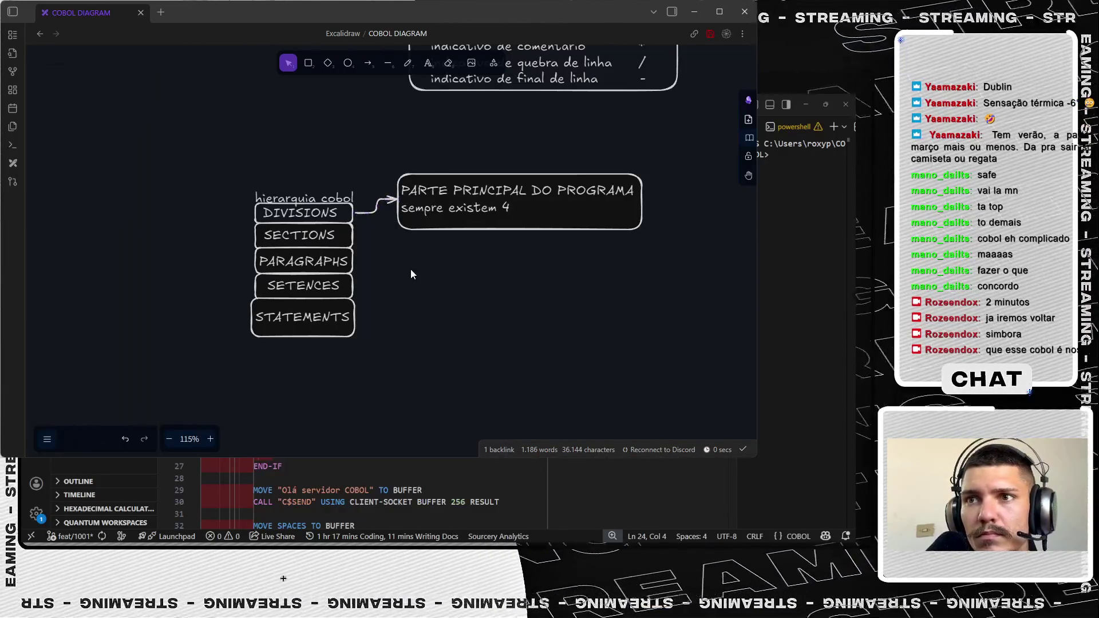
scroll(411, 269, "up", 5)
scroll(309, 344, "up", 4)
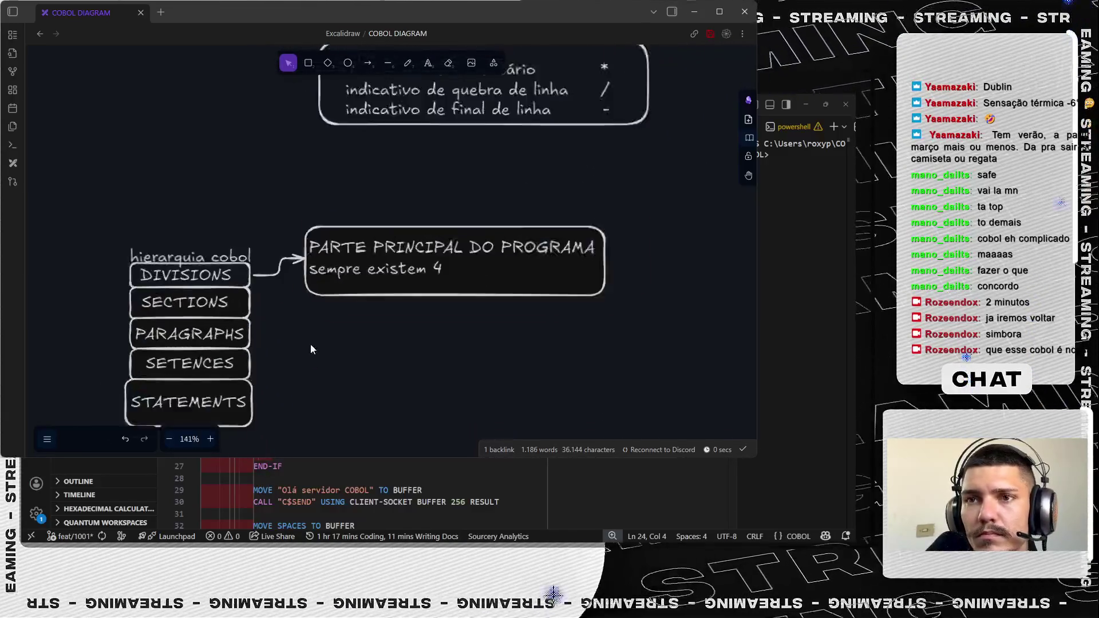
- Move the PARTE PRINCIPAL DO PROGRAMA box up and to the left
left_click_drag(350, 214, 322, 140)
left_click(386, 317)
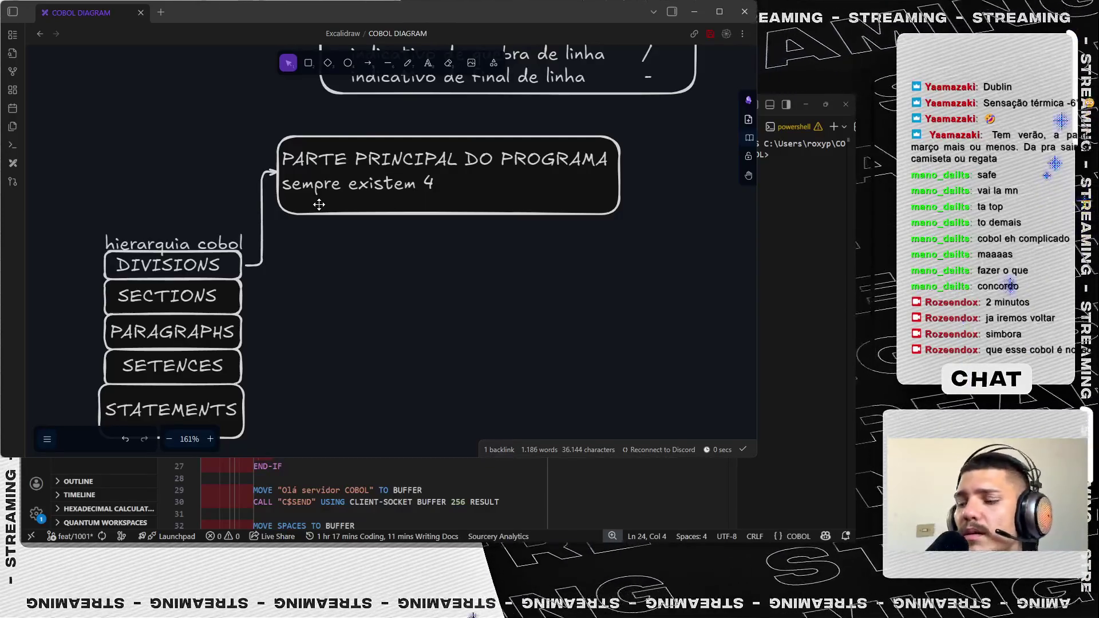
- Duplicate the PARTE PRINCIPAL DO PROGRAMA box and place the copy below it
left_click(318, 204)
key("ctrl+c")
key("ctrl+v")
mouse_move(334, 232)
left_mouse_down()
mouse_move(469, 294)
mouse_move(466, 277)
left_mouse_up()
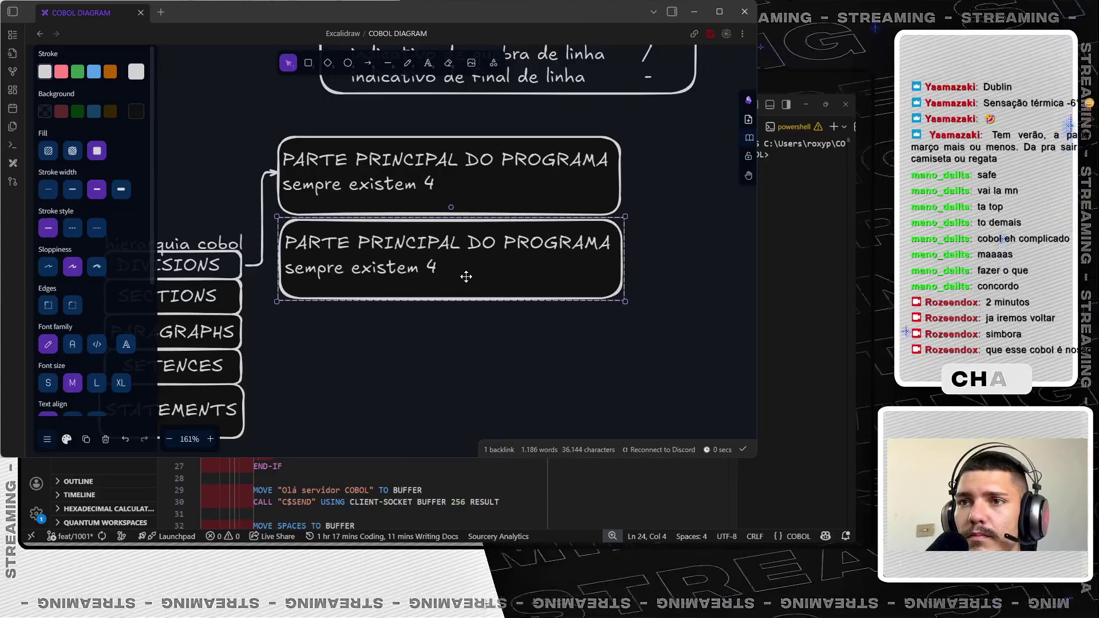
- Rewrite the copy to read 'Logic SubDivisions dentro das divs op. em alguns casos'
double_click(432, 270)
key("ctrl+a")
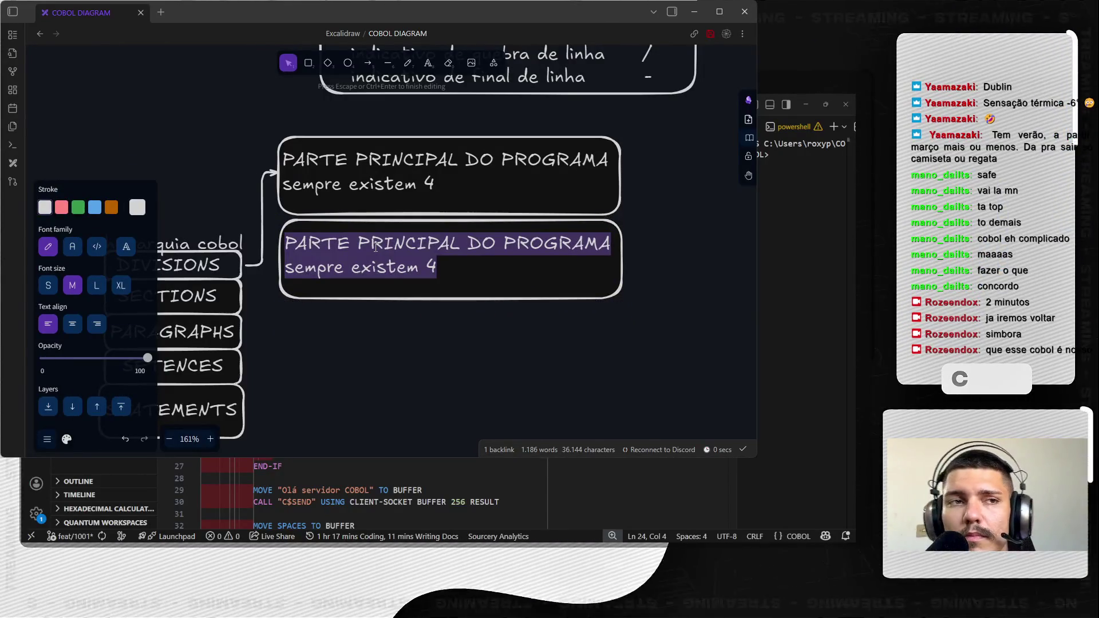
type("Sub")
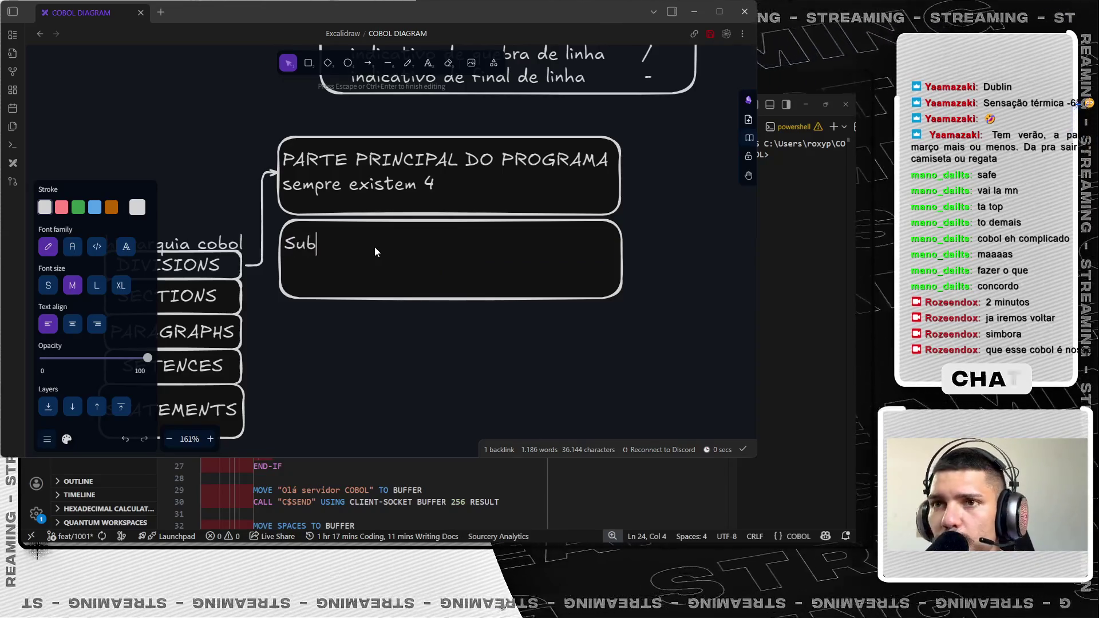
type("Divisions")
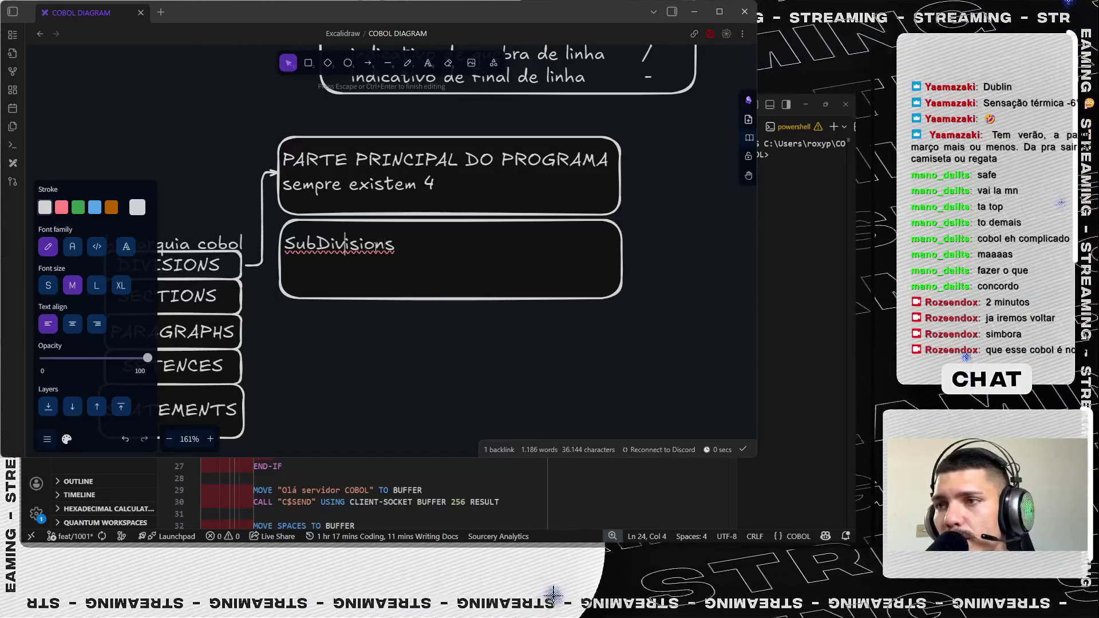
type("Logic")
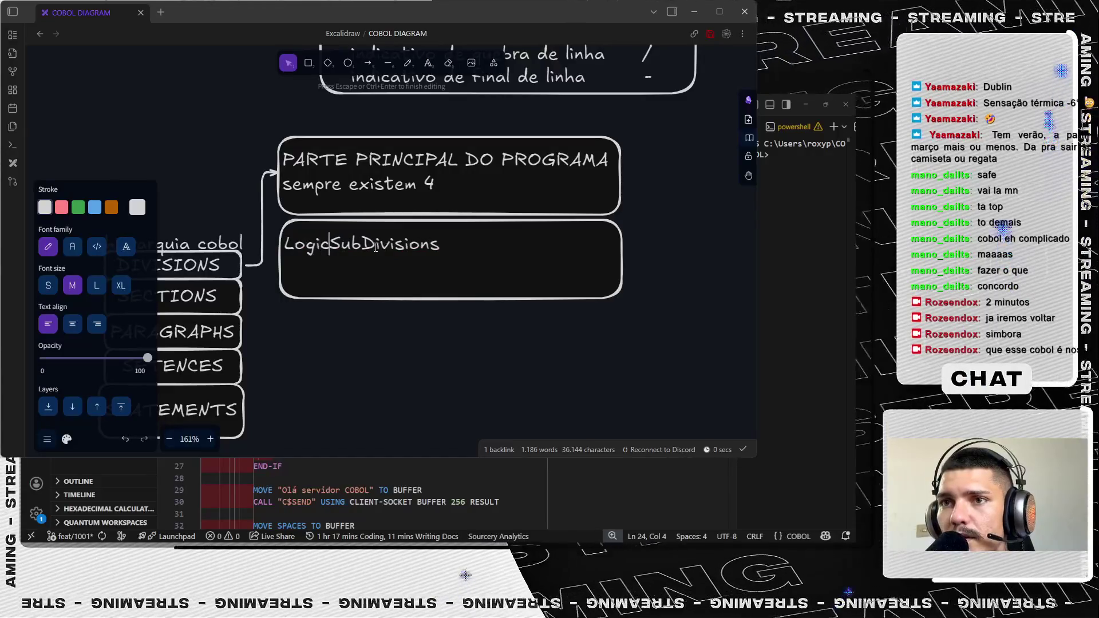
key("End")
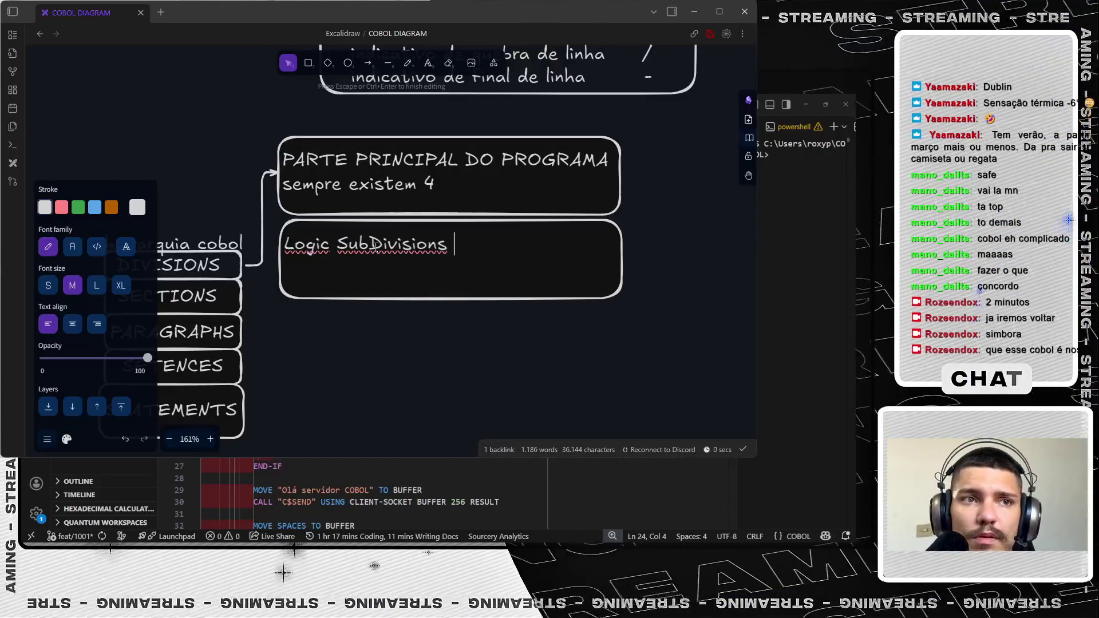
type("dentro das d")
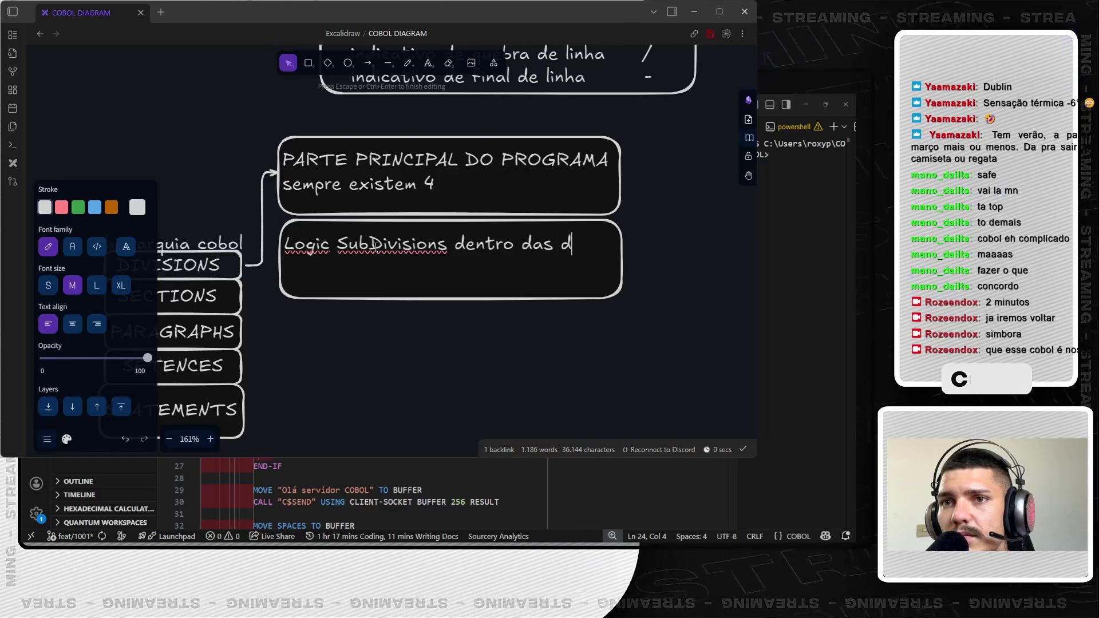
type("ivisions")
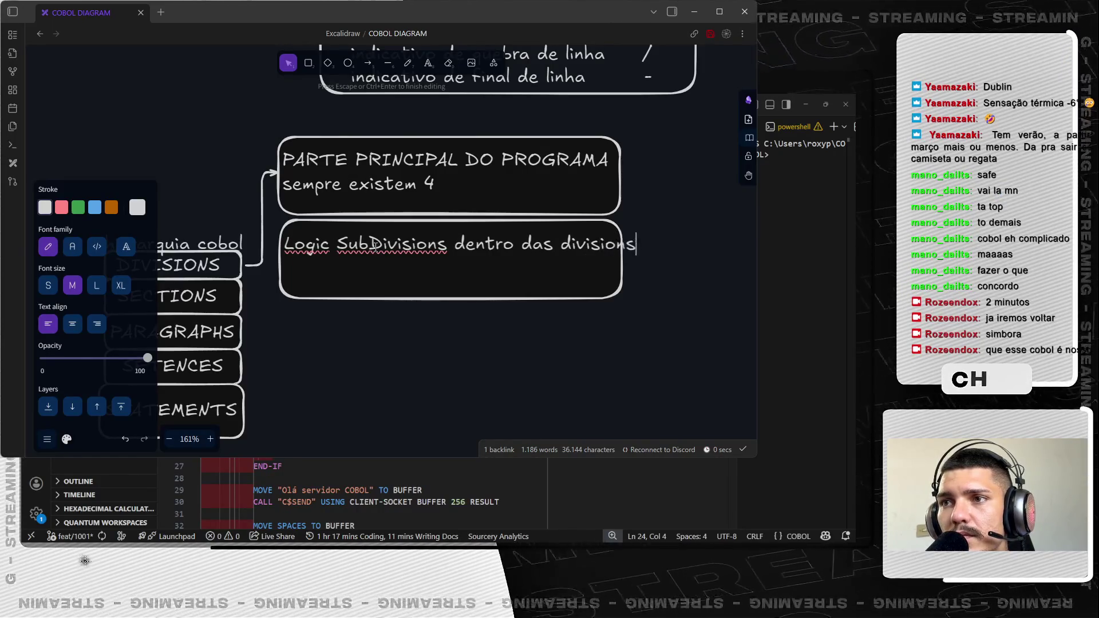
key("BackSpace")
key("BackSpace")
key("BackSpace")
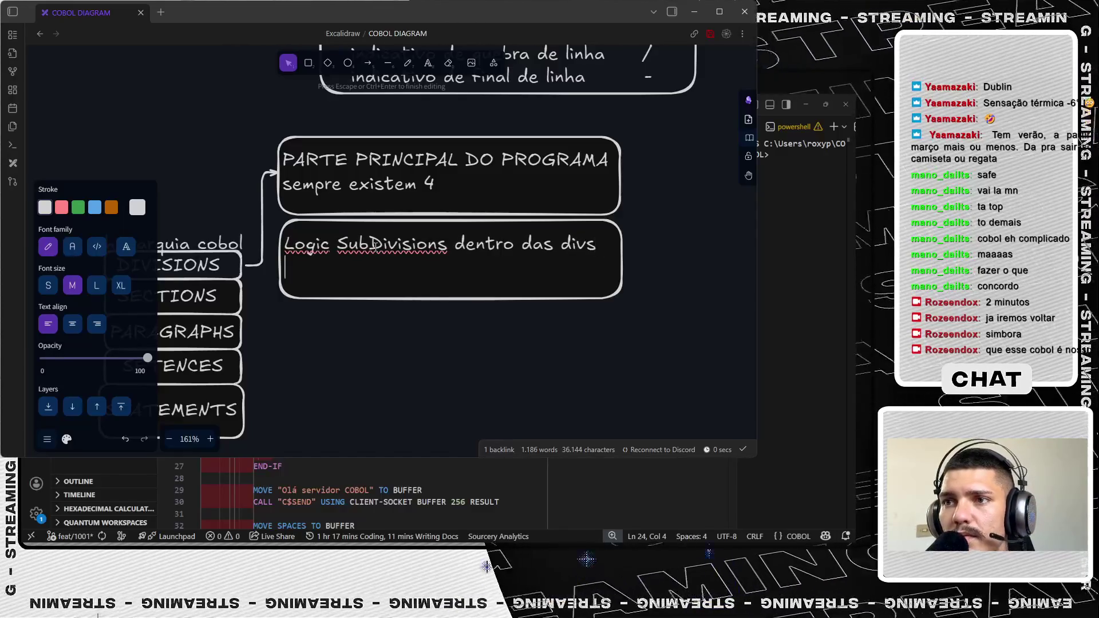
type("op em a")
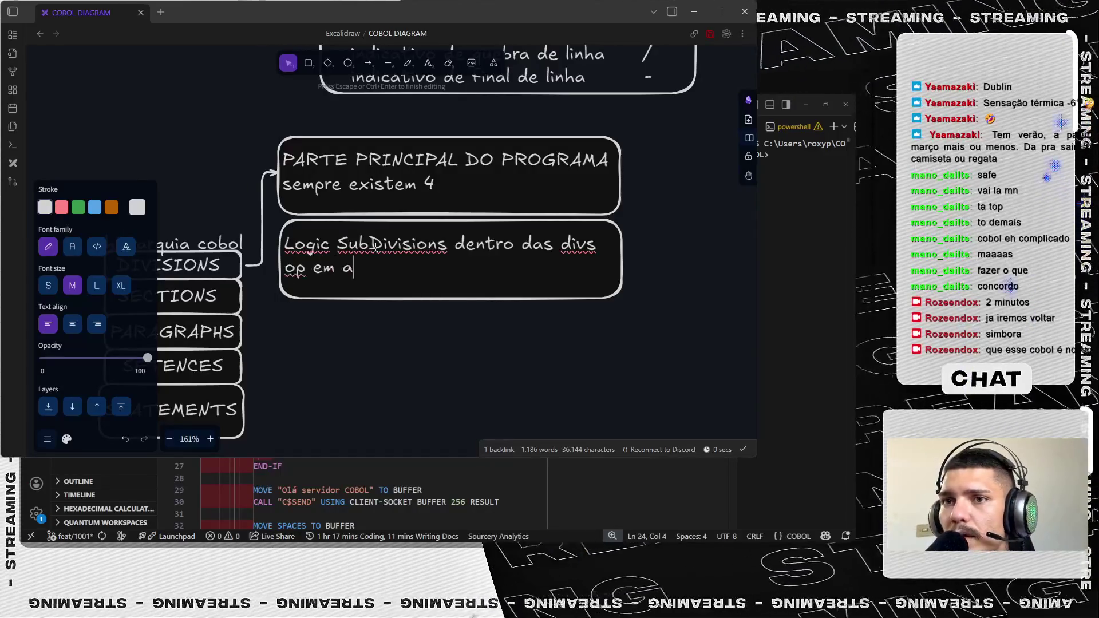
key("BackSpace")
key("BackSpace")
key("BackSpace")
key("BackSpace")
key("BackSpace")
type(".")
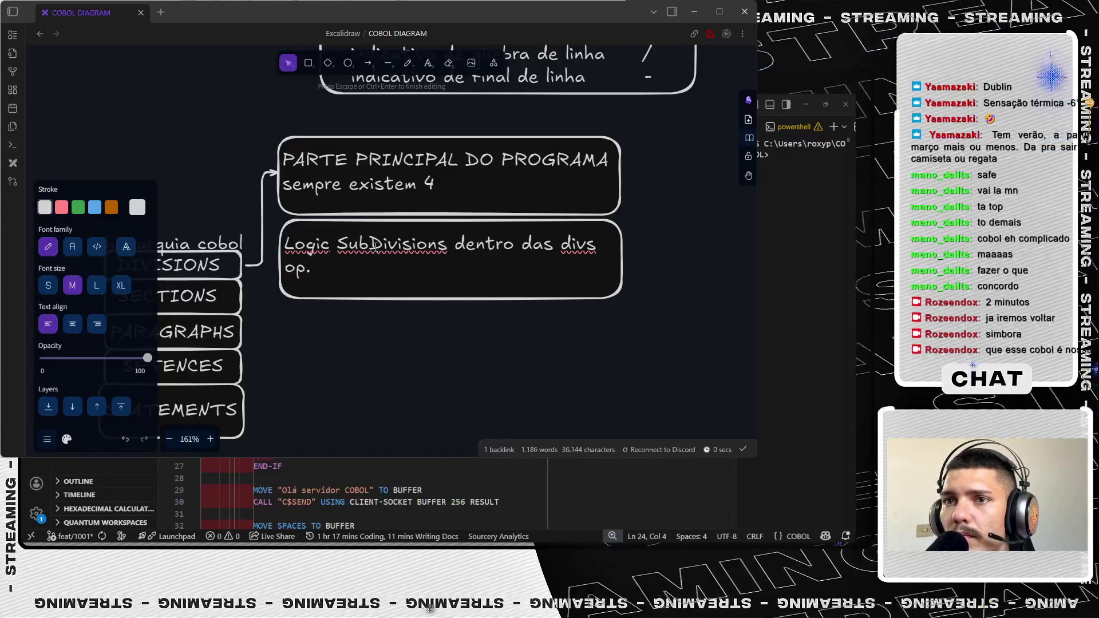
type(" em alguns casos")
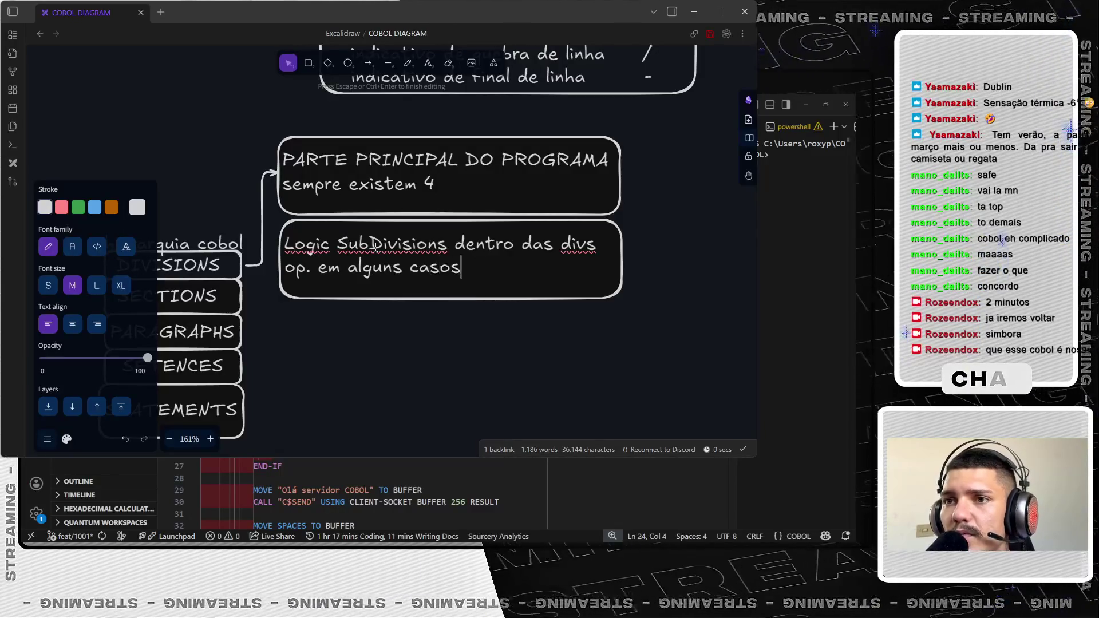
left_click(390, 349)
left_click_drag(389, 350, 518, 292)
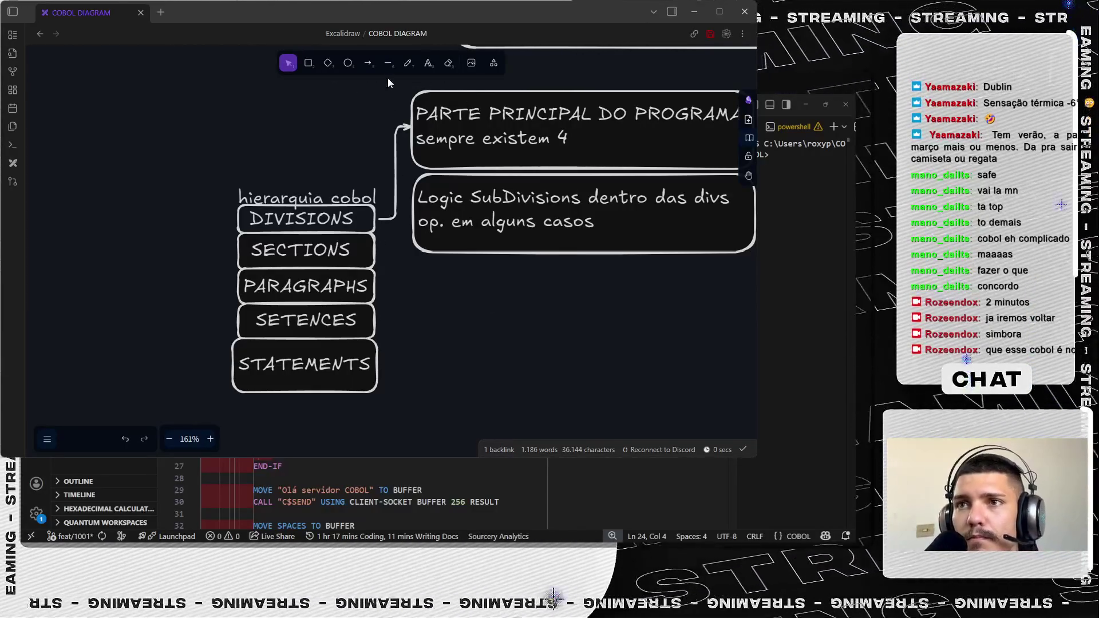
- Draw an arrow from SECTIONS to the Logic SubDivisions box
left_click(369, 63)
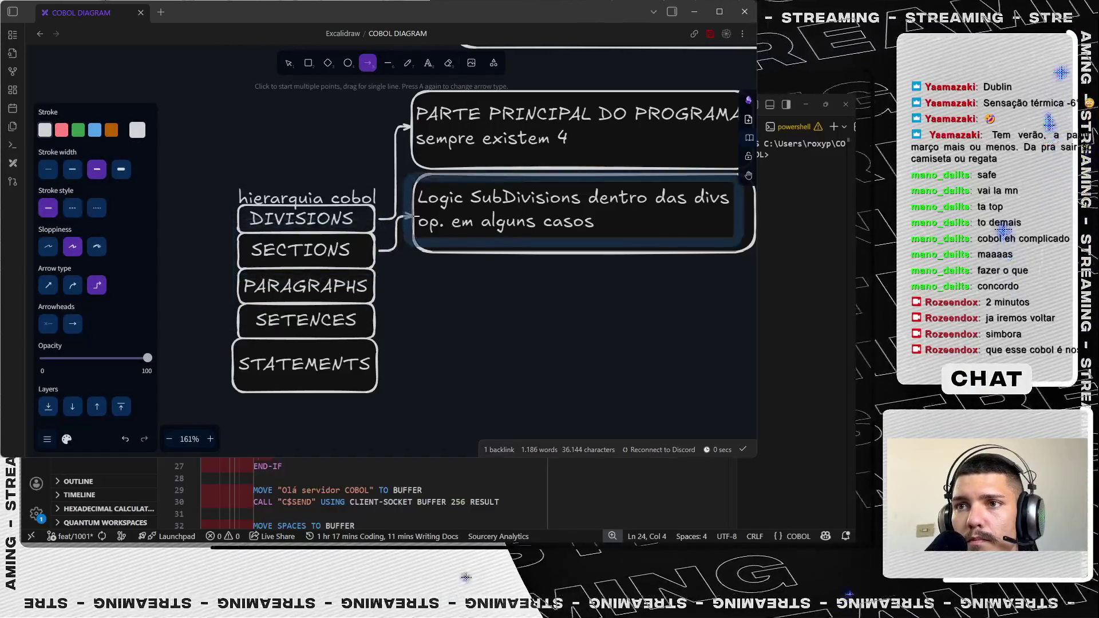
left_click_drag(375, 250, 409, 231)
key("Escape")
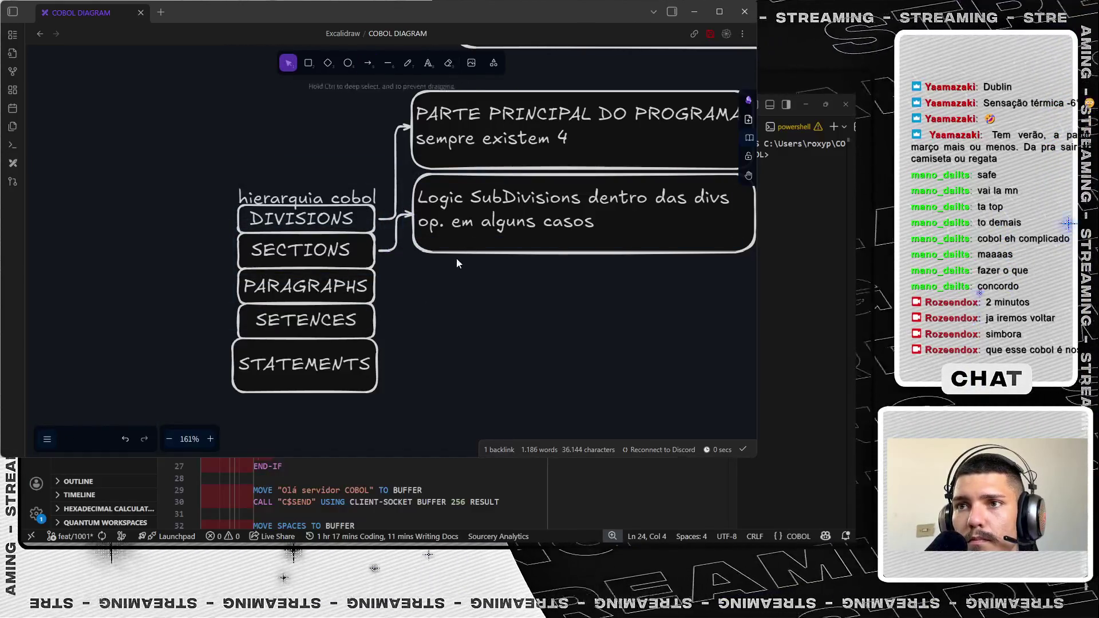
- Duplicate the Logic SubDivisions box below it and align the three description boxes
left_click(458, 247)
key("ctrl+c")
key("ctrl+v")
left_click_drag(522, 308, 593, 294)
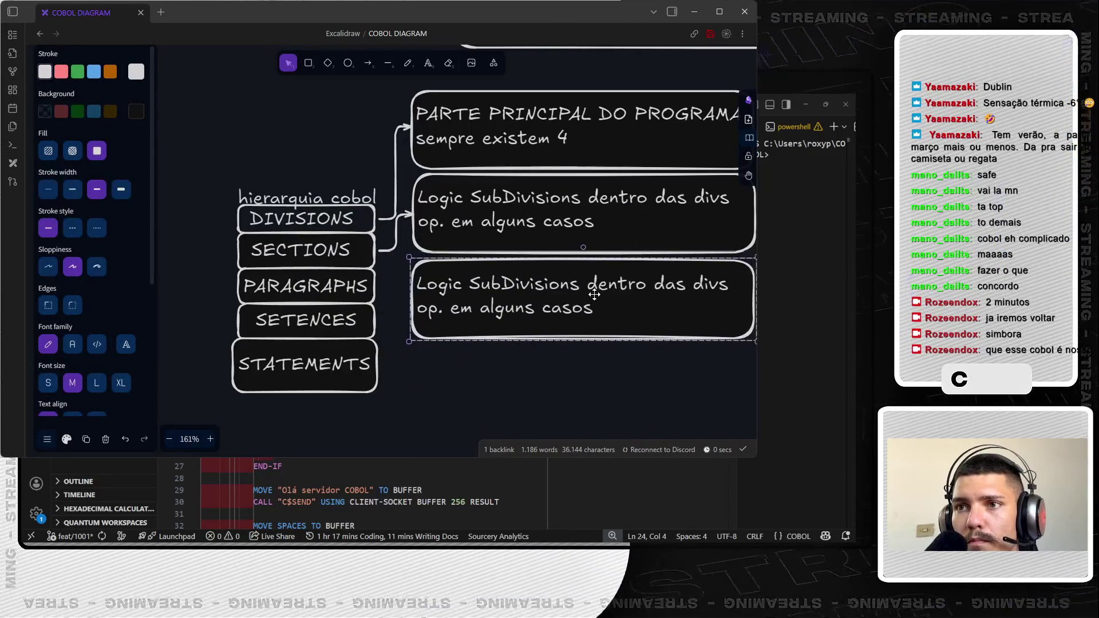
scroll(587, 364, "right", 2)
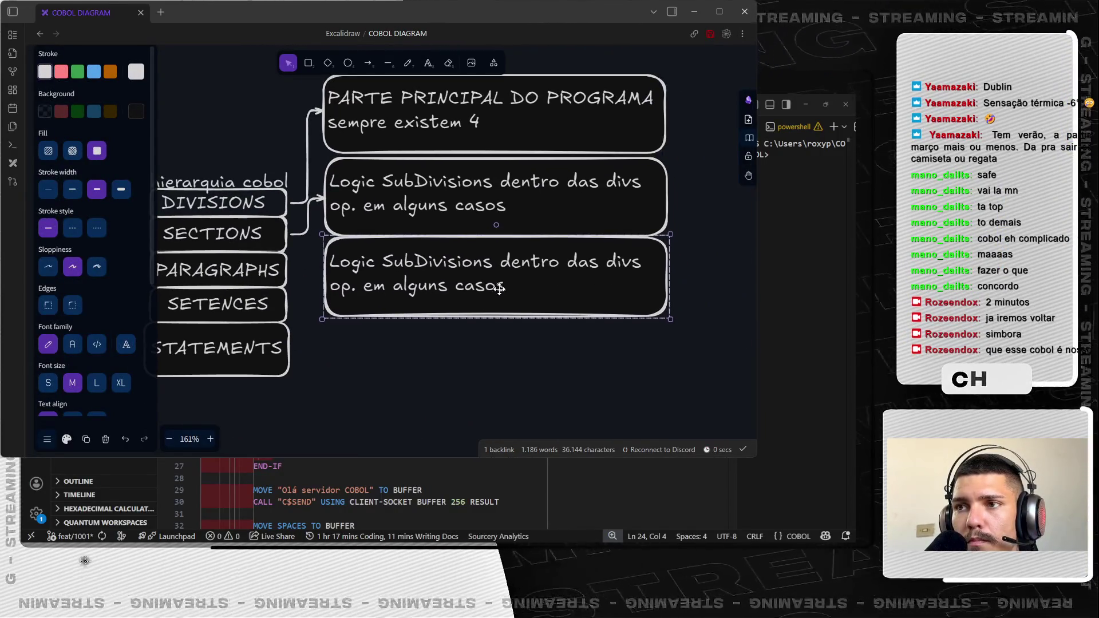
left_click(506, 213)
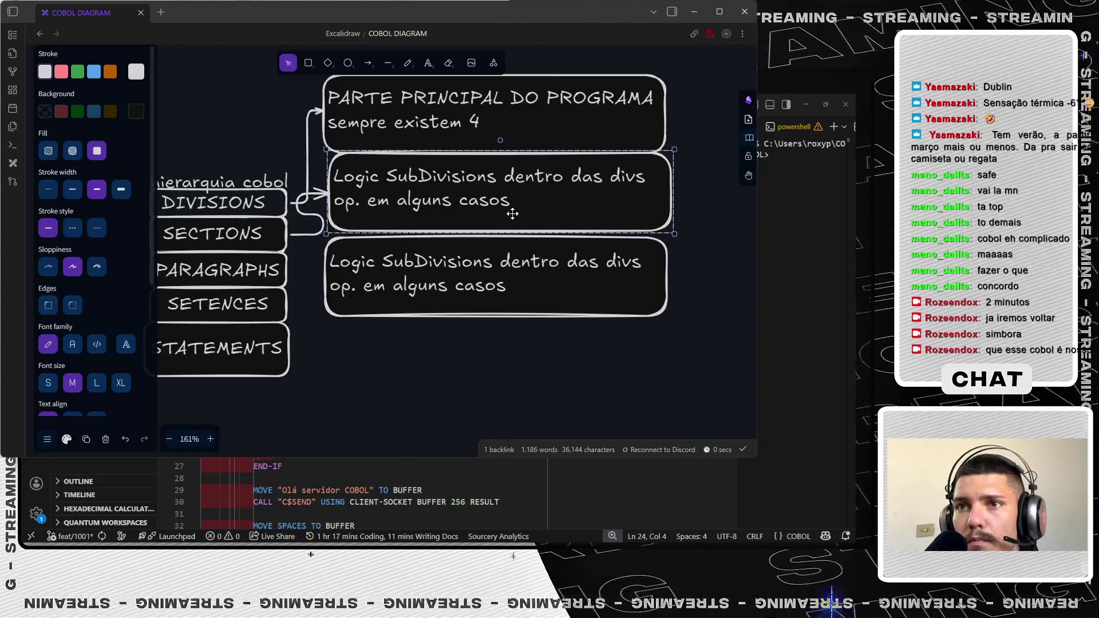
left_click_drag(506, 213, 543, 212)
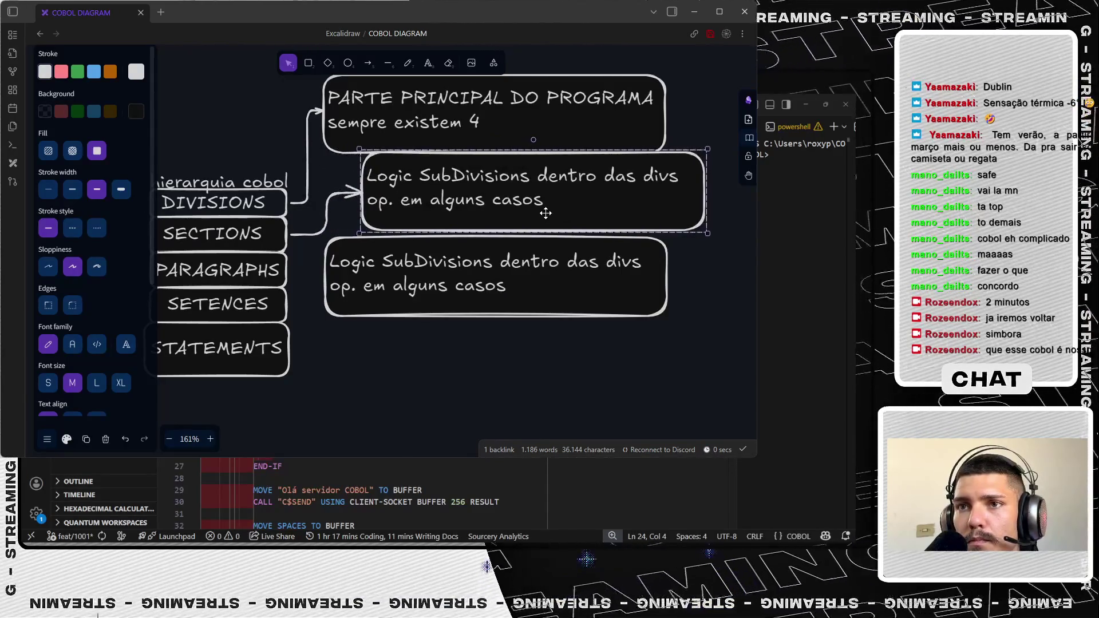
scroll(688, 280, "right", 2)
scroll(687, 280, "up", 1)
left_click_drag(442, 176, 476, 173)
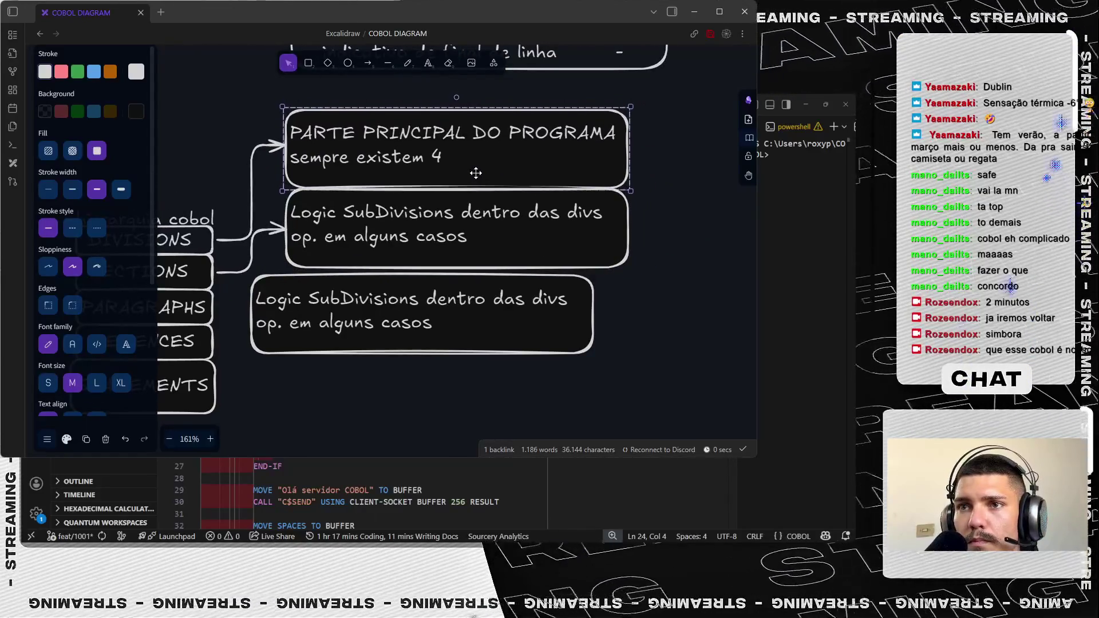
left_click_drag(422, 320, 458, 310)
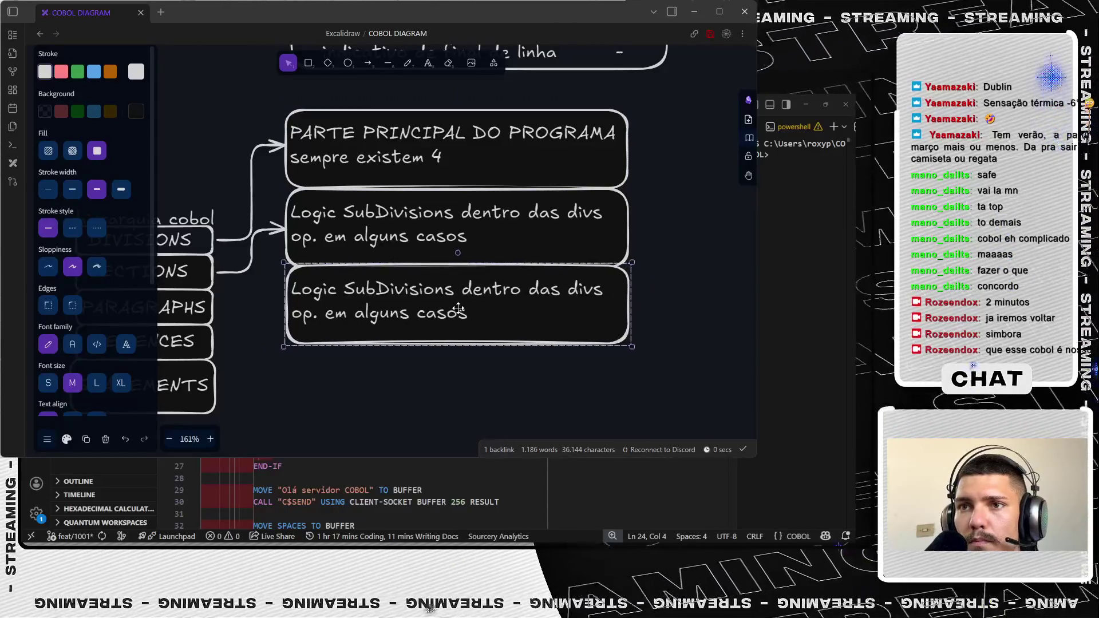
left_click(349, 394)
- Start relabelling the bottom copy as 'Blocos nomeados'
left_click(458, 295)
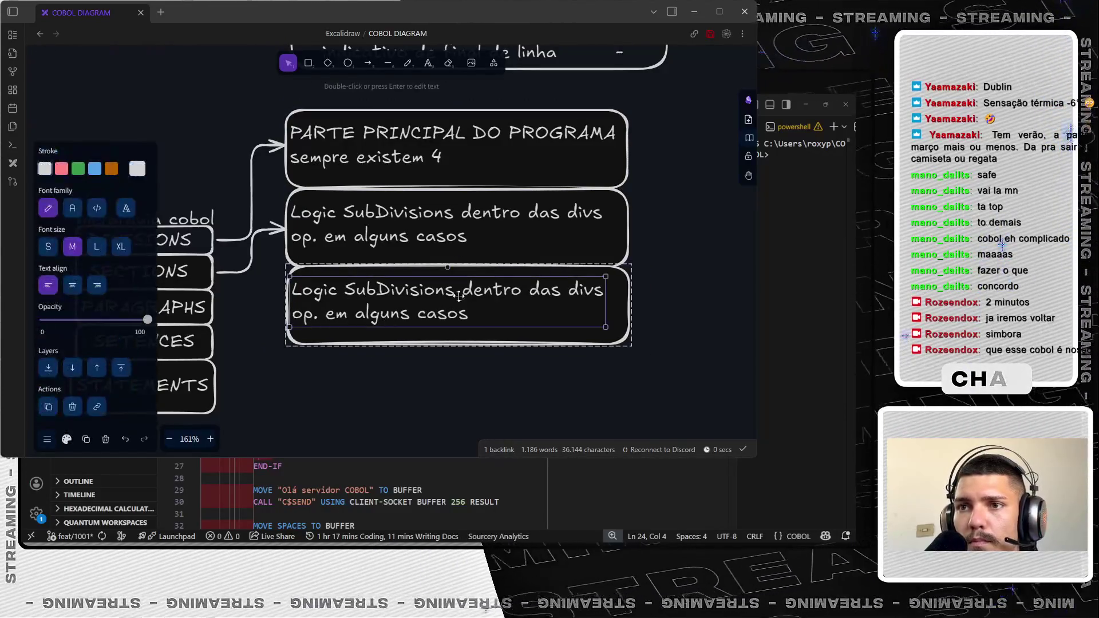
double_click(463, 298)
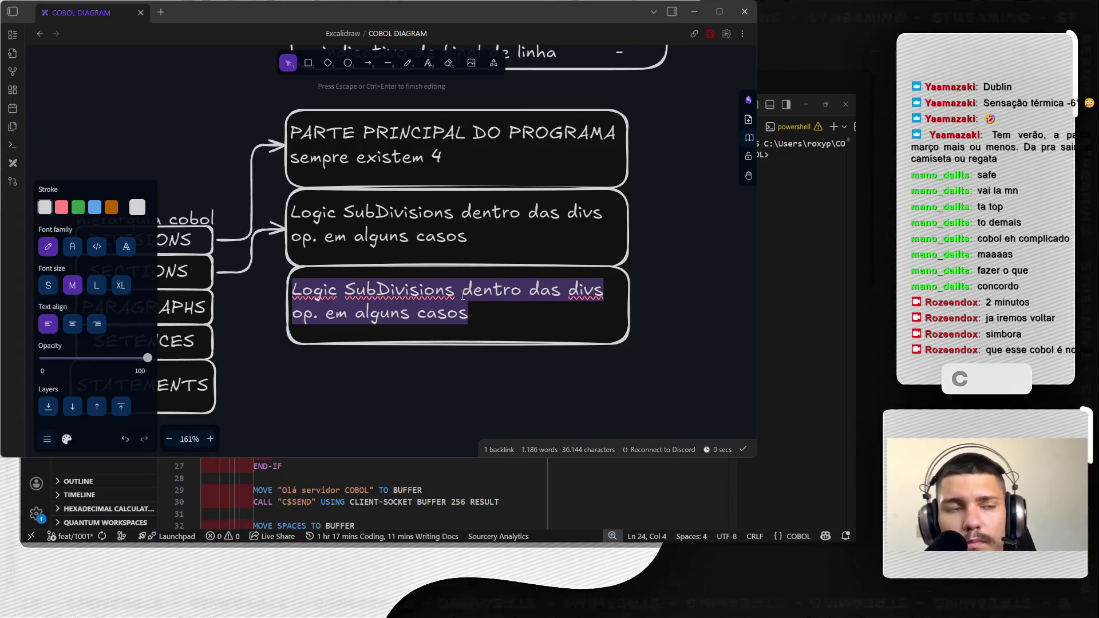
type("P")
key("BackSpace")
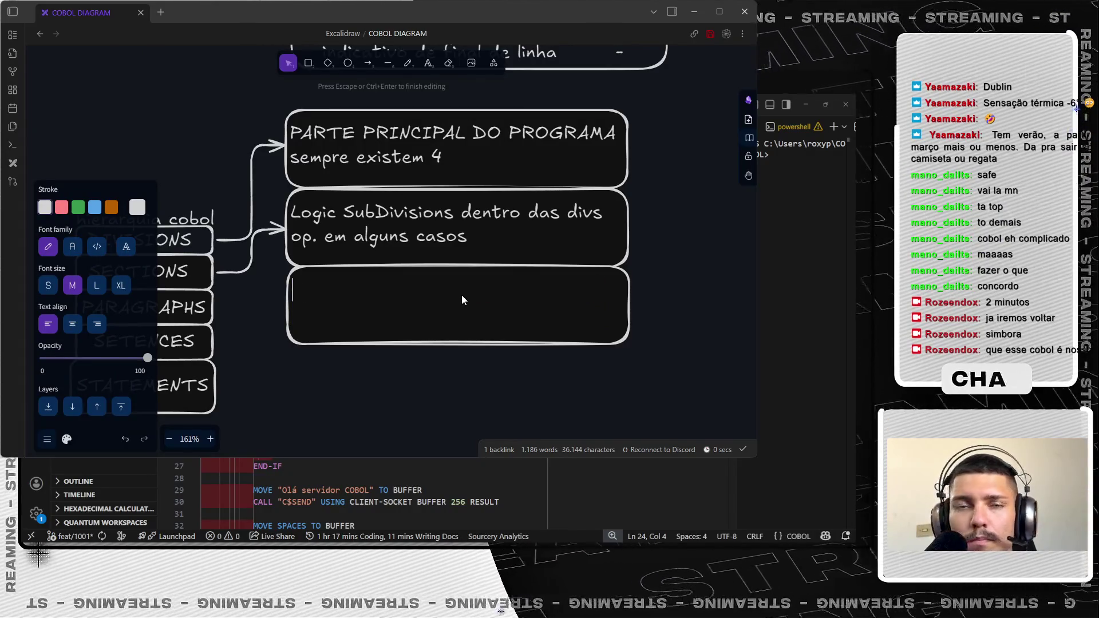
type("B")
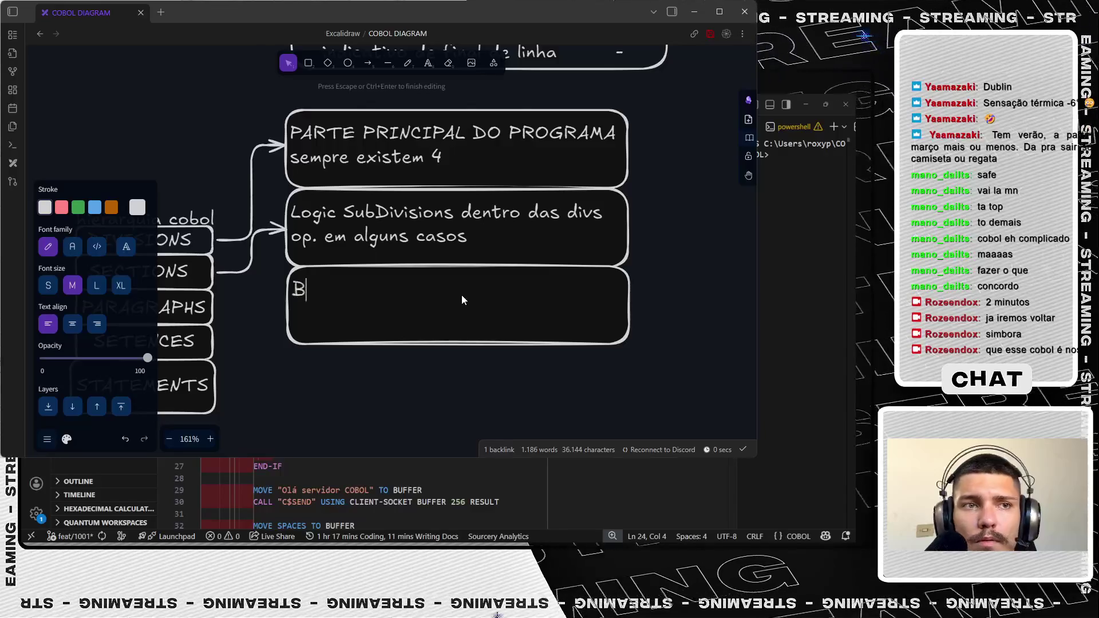
type("locos nomeados")
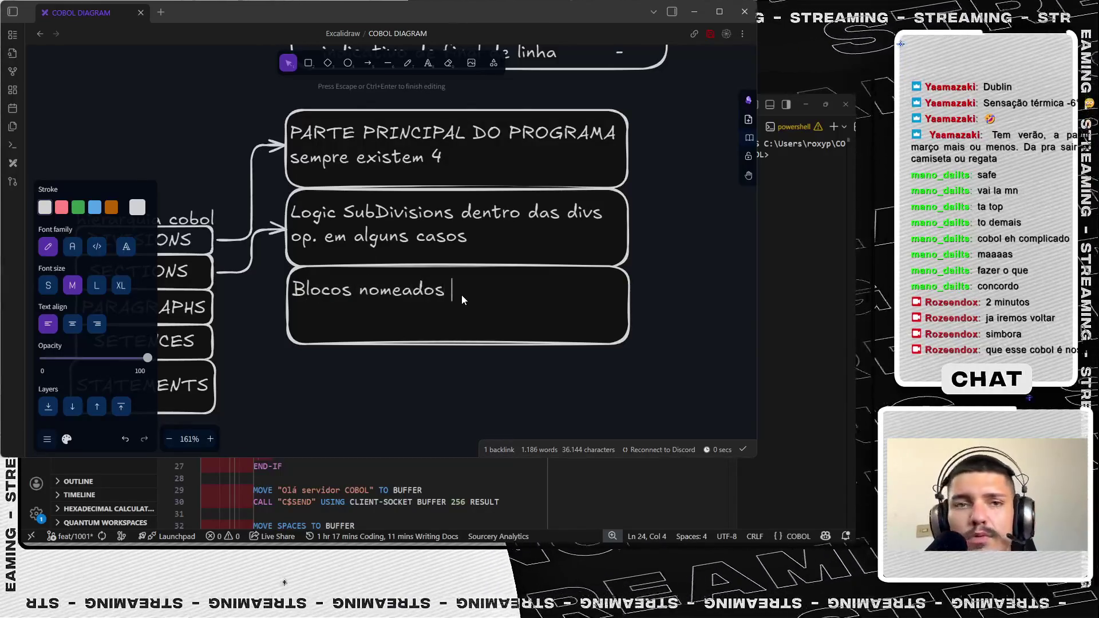